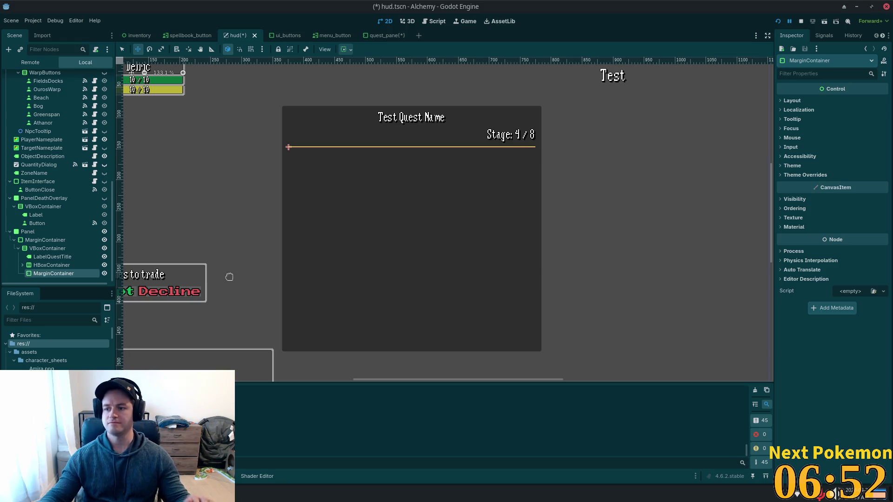
# Step: Add a VBoxContainer child under the quest panel's MarginContainer by searching 'vbox'
pyautogui.click(52, 266)
pyautogui.click(318, 287)
pyautogui.hotkey('ctrl', 'a')
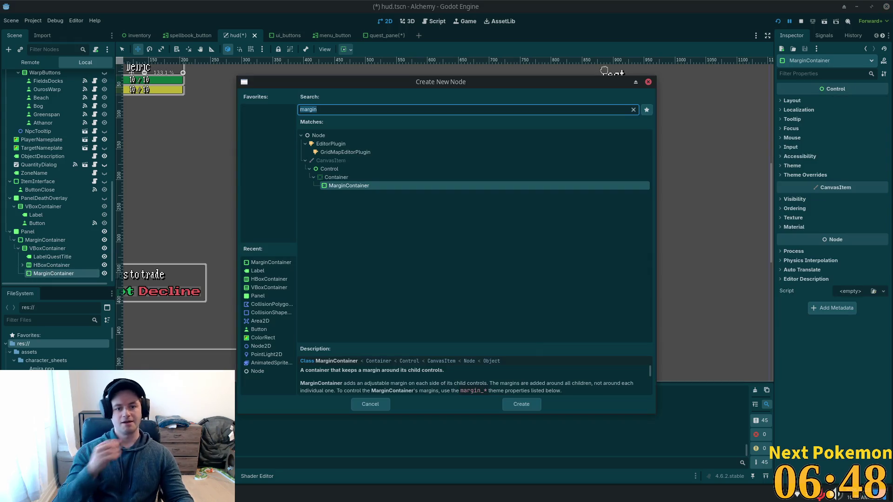
pyautogui.hotkey('ctrl', 'a')
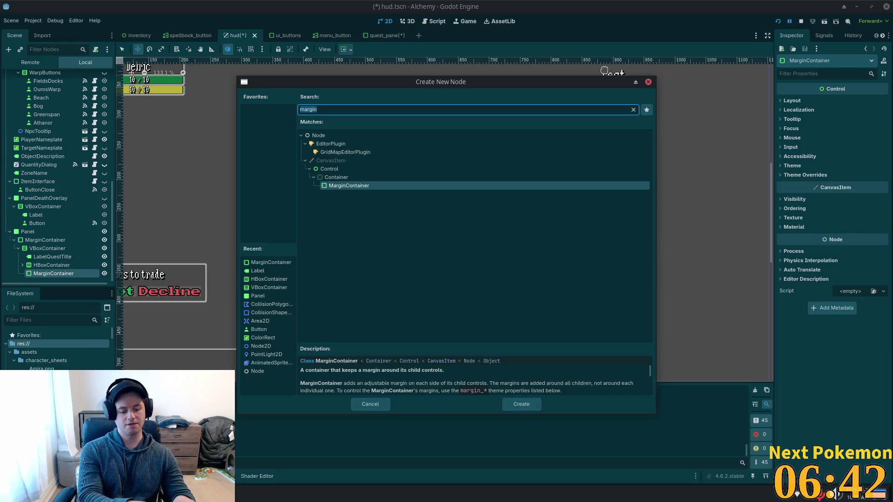
pyautogui.write('vbox')
pyautogui.press('Return')
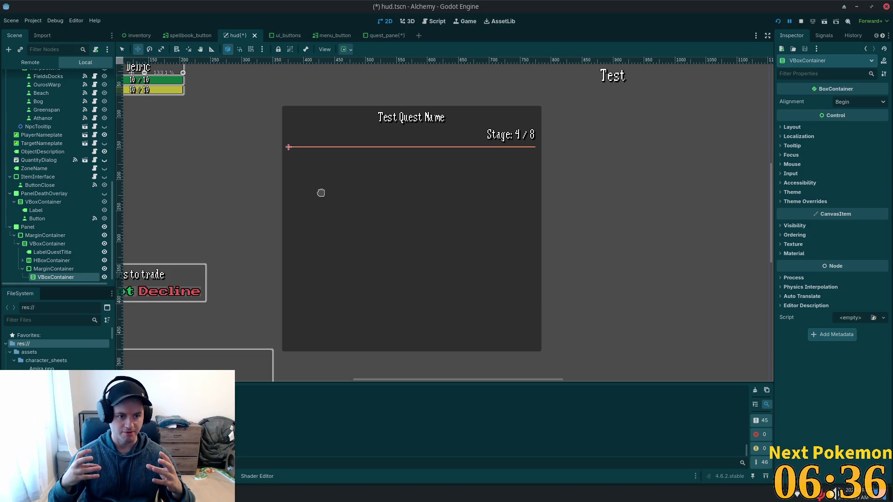
pyautogui.click(40, 271)
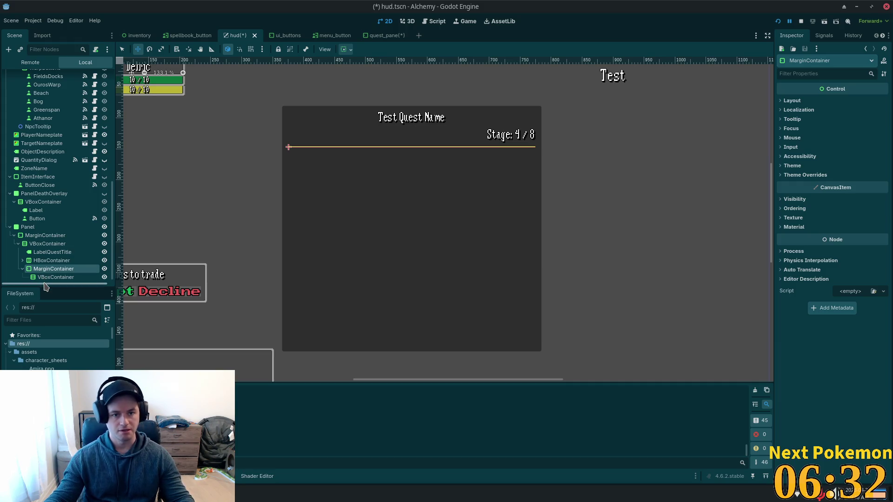
pyautogui.scroll(-2, 293, 258)
pyautogui.scroll(-2, 494, 257)
pyautogui.scroll(-2, 614, 279)
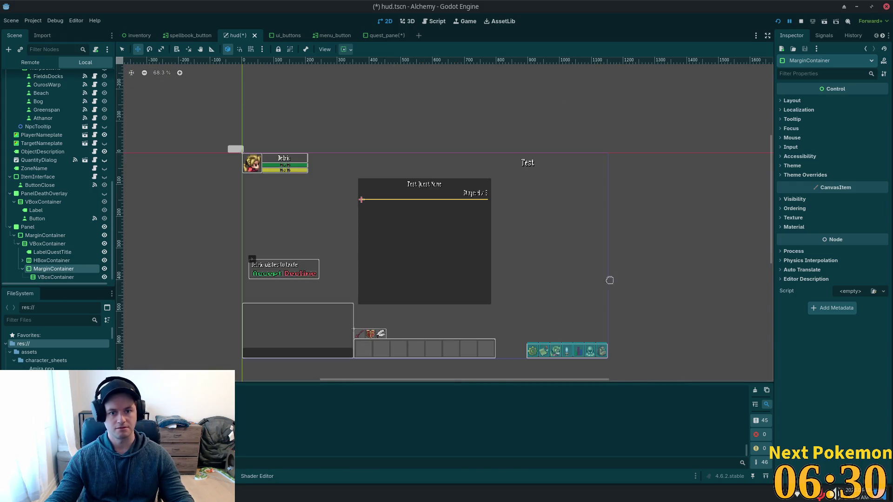
pyautogui.scroll(2, 288, 242)
pyautogui.scroll(3, 288, 242)
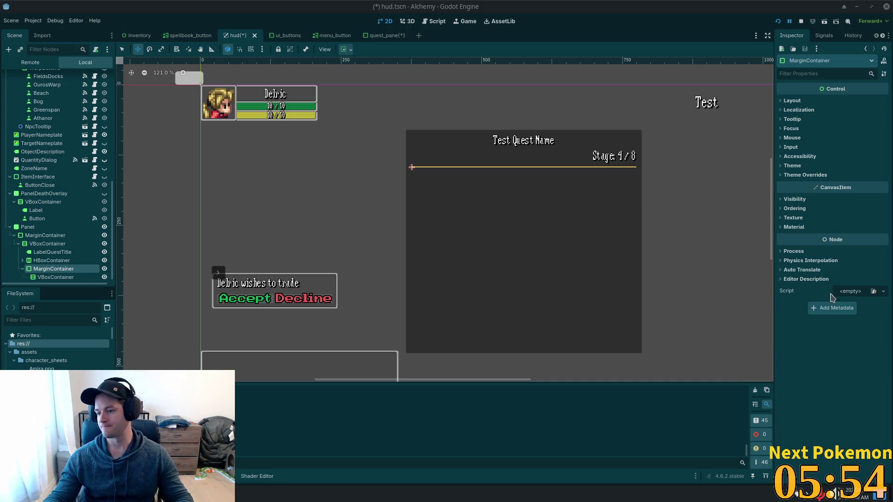
pyautogui.click(49, 277)
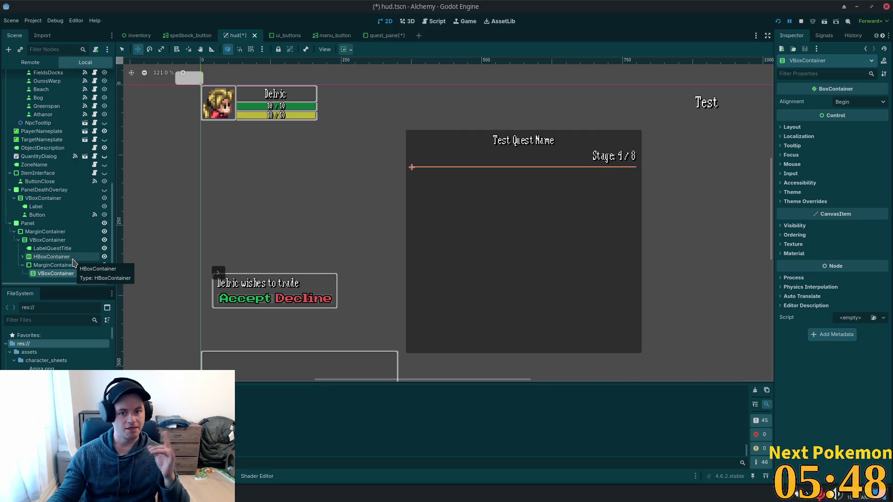
# Step: Set the MarginContainer's left, top, right and bottom margin overrides to 10, then start adding a child to the VBoxContainer
pyautogui.click(53, 265)
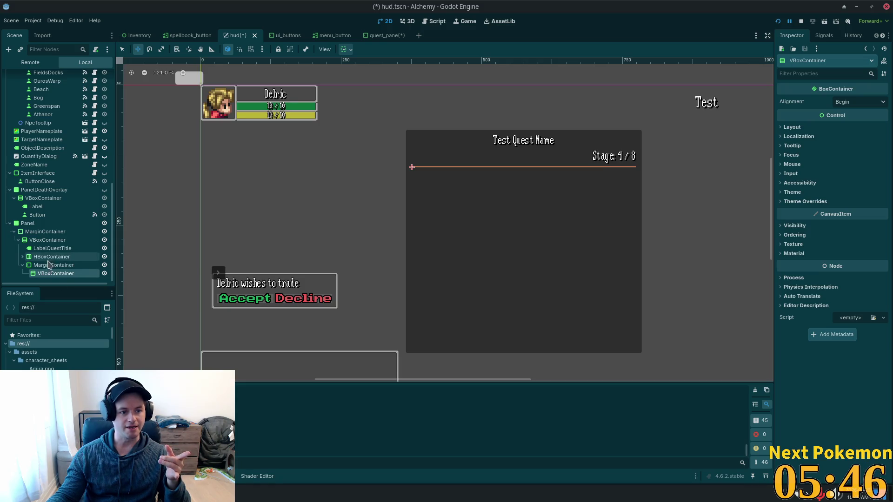
pyautogui.click(811, 175)
pyautogui.click(818, 183)
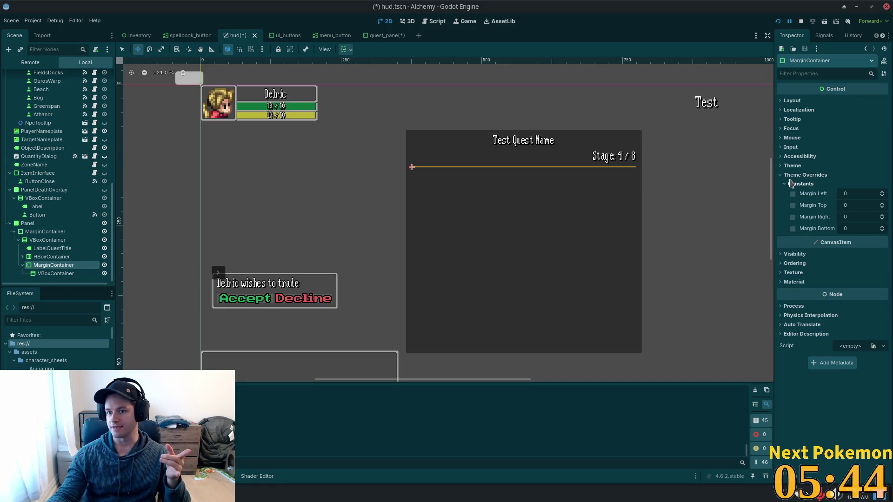
pyautogui.write('10')
pyautogui.press('Tab')
pyautogui.write('1')
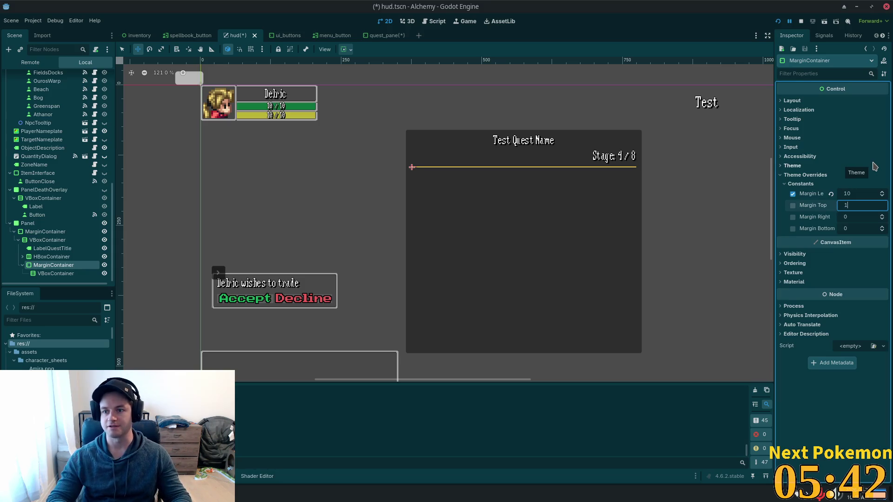
pyautogui.press('Tab')
pyautogui.write('10')
pyautogui.press('Tab')
pyautogui.press('Return')
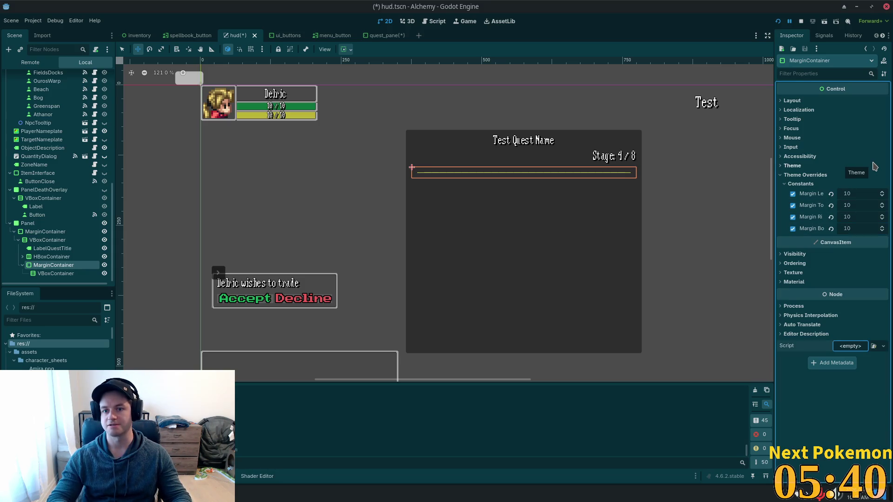
pyautogui.click(67, 274)
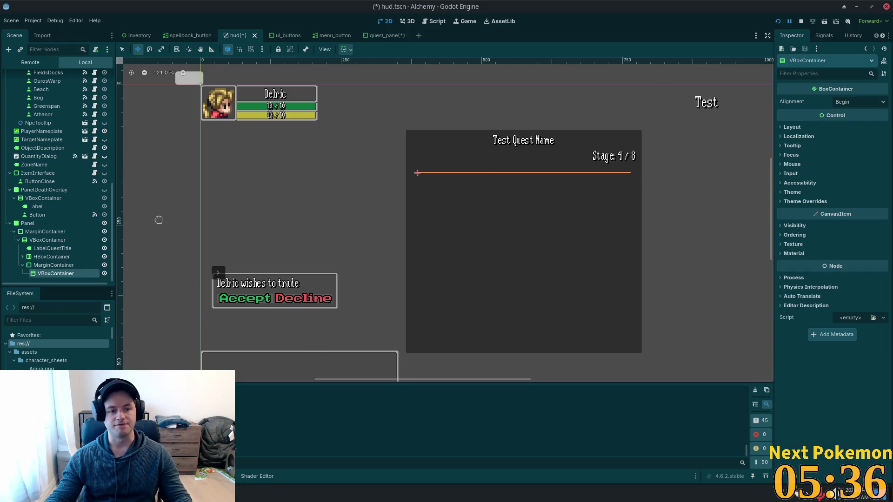
pyautogui.hotkey('ctrl', 'a')
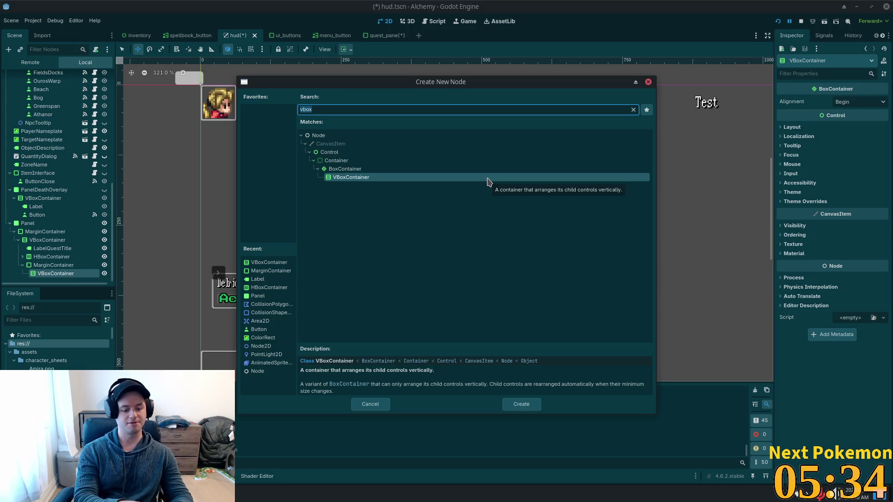
# Step: Create a Label inside the VBoxContainer and duplicate it into Label2
pyautogui.write('label')
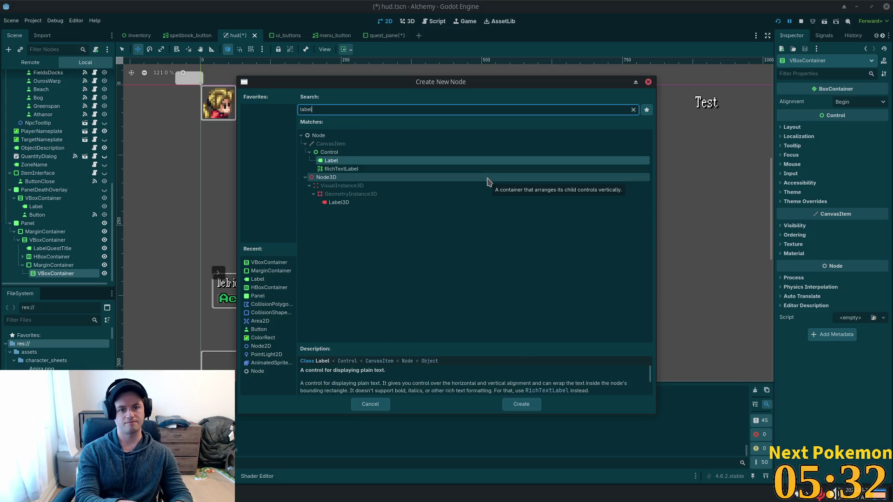
pyautogui.press('Return')
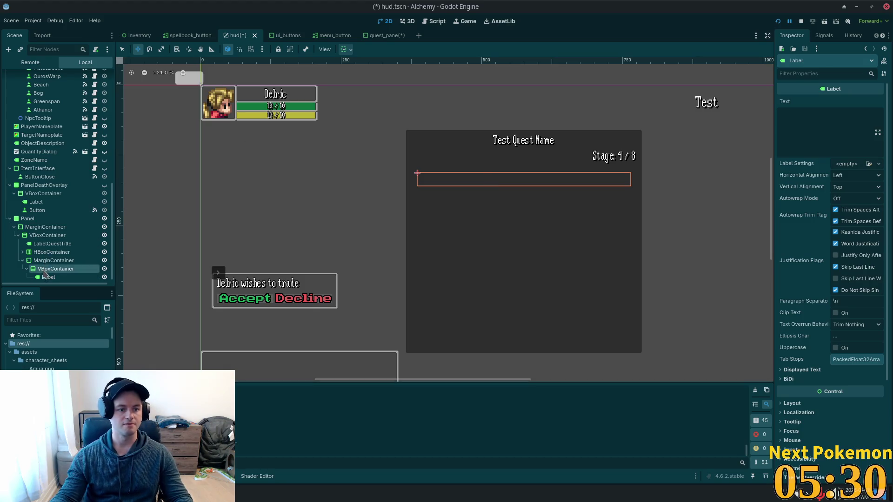
pyautogui.hotkey('ctrl', 'd')
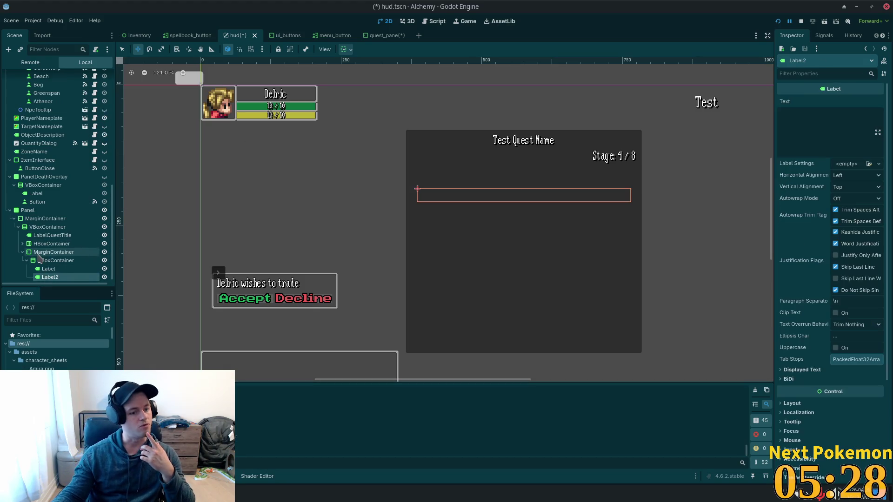
pyautogui.click(39, 254)
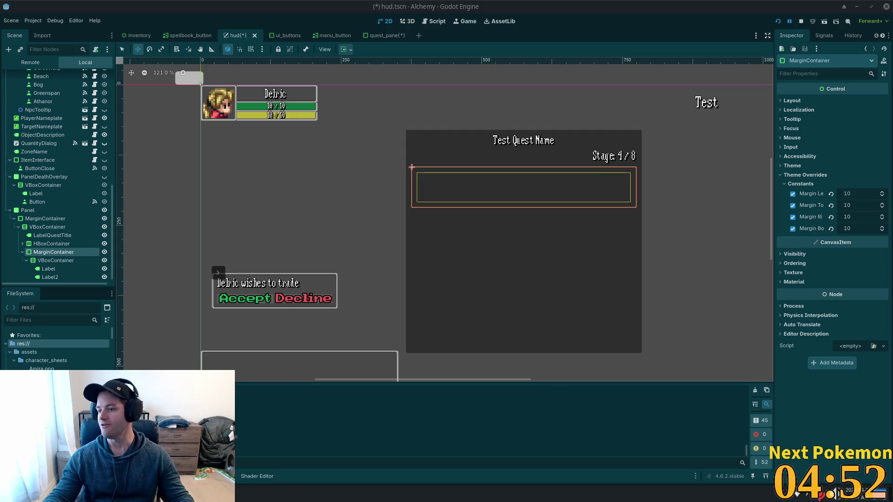
pyautogui.hotkey('alt', 'Tab')
# Step: Open the National Portrait Gallery portrait preview in the Google results, moving the browser around the editor
pyautogui.moveTo(707, 120)
pyautogui.mouseDown()
pyautogui.moveTo(653, 119)
pyautogui.moveTo(364, 15)
pyautogui.mouseUp()
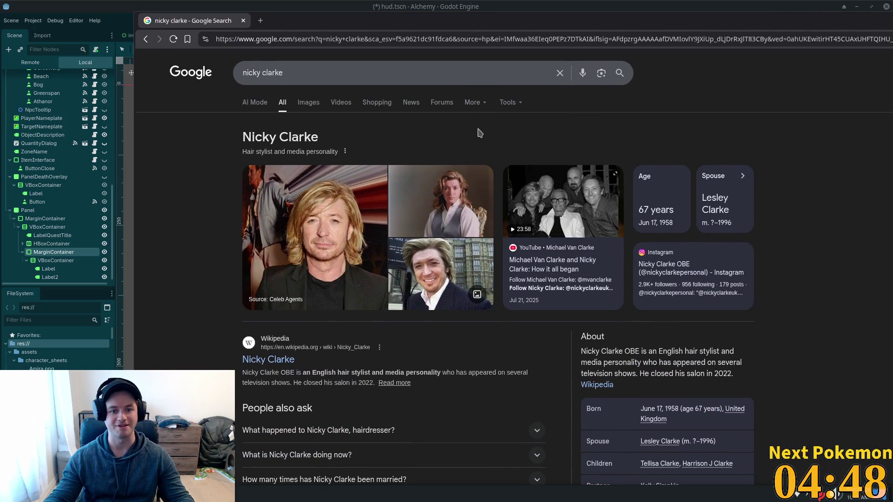
pyautogui.click(430, 192)
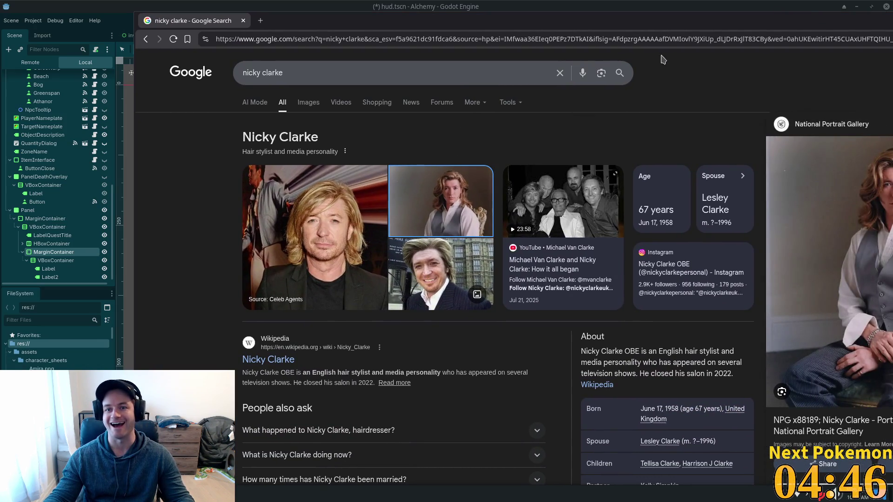
pyautogui.moveTo(631, 31); pyautogui.dragTo(250, 15)
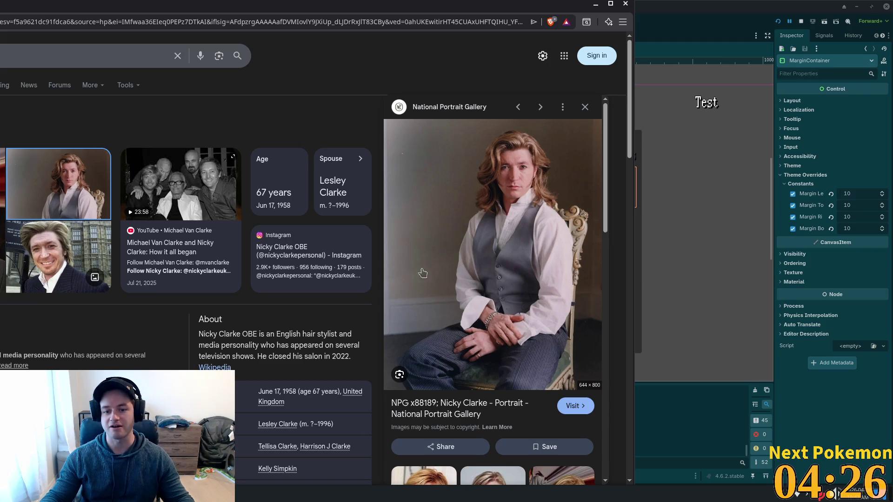
pyautogui.moveTo(321, 201)
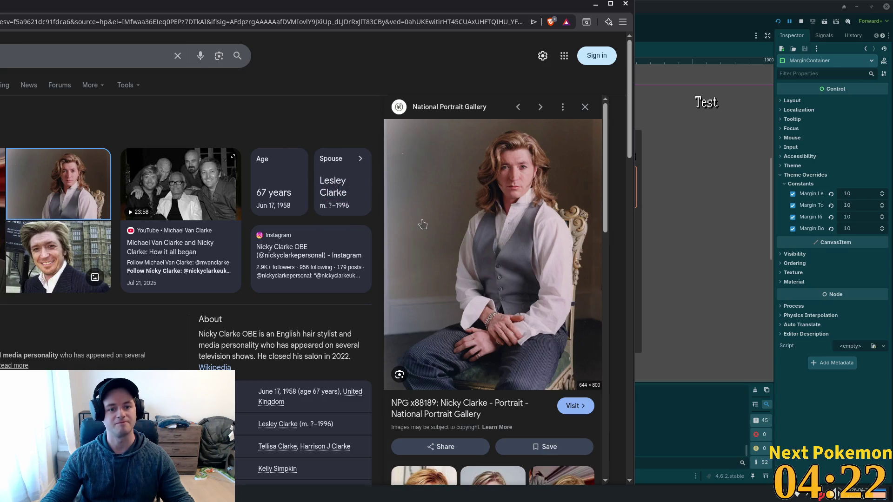
pyautogui.moveTo(333, 177)
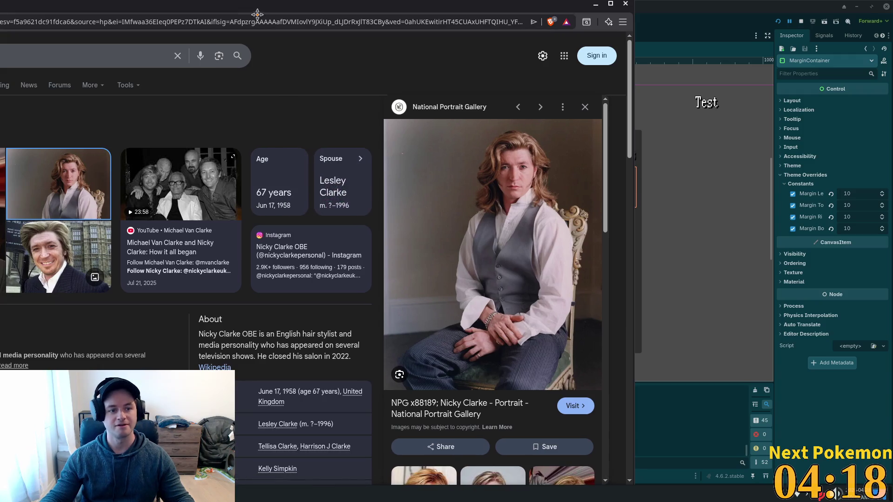
pyautogui.moveTo(256, 14); pyautogui.dragTo(477, 31)
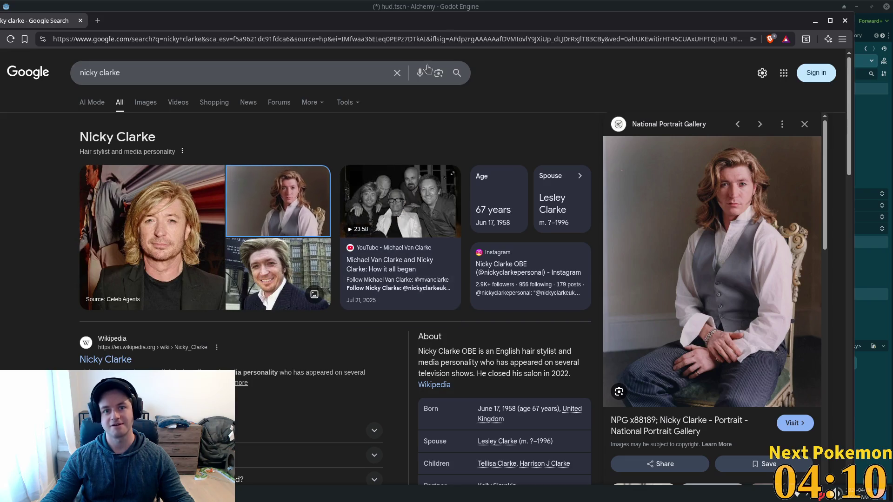
pyautogui.moveTo(375, 25); pyautogui.dragTo(514, 46)
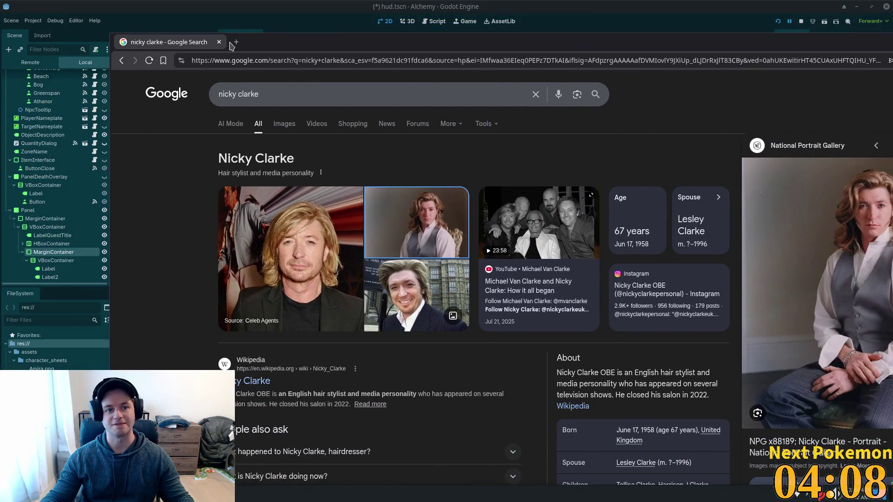
pyautogui.click(220, 42)
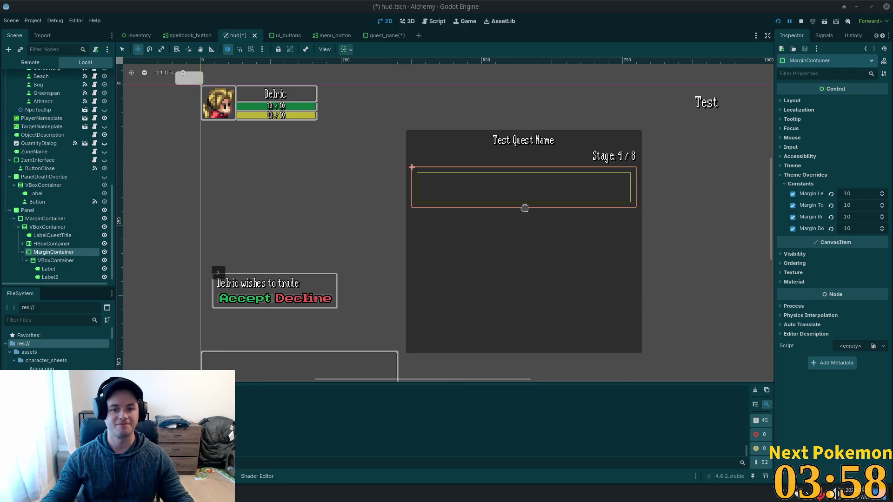
# Step: Select the LabelQuestTitle node in the Scene dock
pyautogui.click(49, 235)
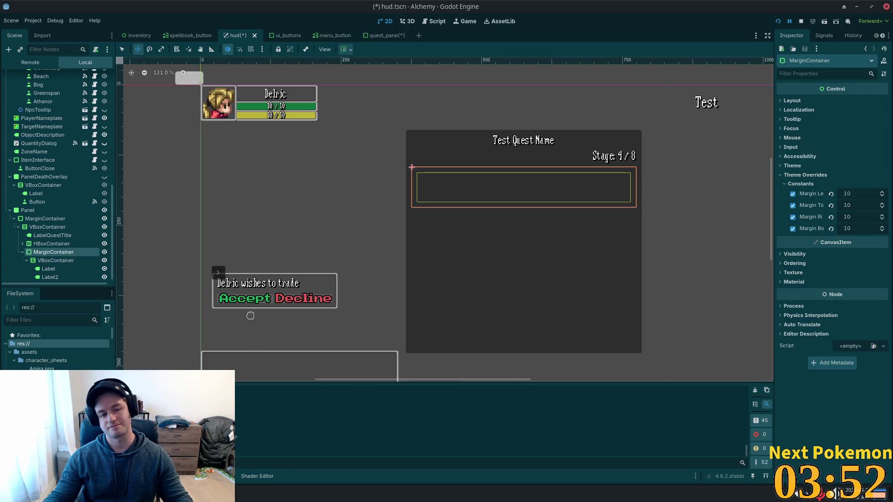
# Step: Add a ScrollContainer and nest the VBoxContainer holding Label and Label2 inside it
pyautogui.hotkey('ctrl', 'a')
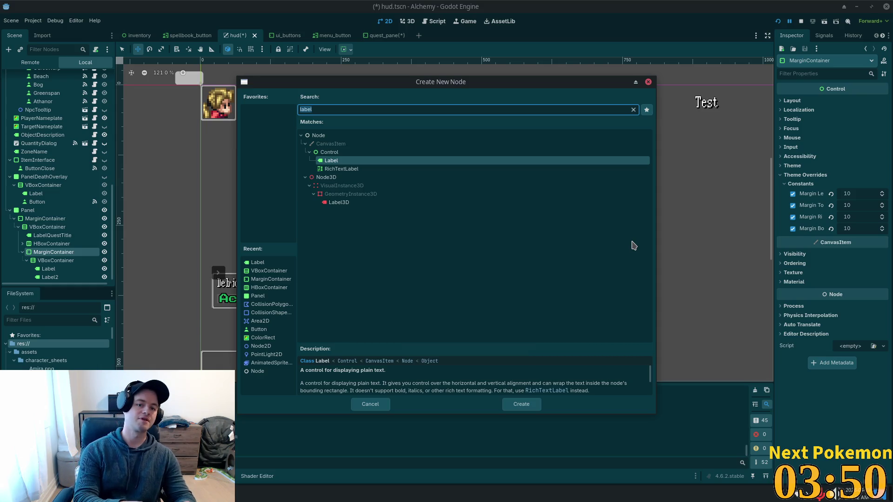
pyautogui.write('scroll')
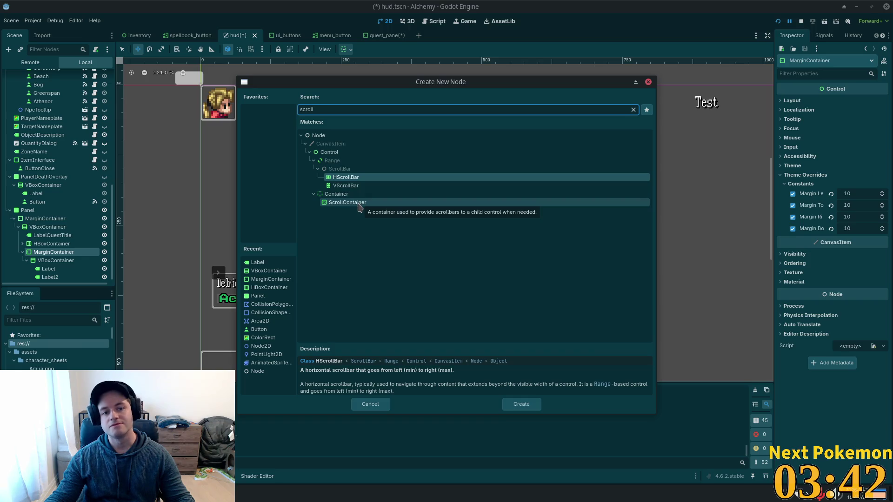
pyautogui.doubleClick(359, 206)
pyautogui.moveTo(48, 262); pyautogui.dragTo(46, 257)
pyautogui.moveTo(42, 255); pyautogui.dragTo(50, 277)
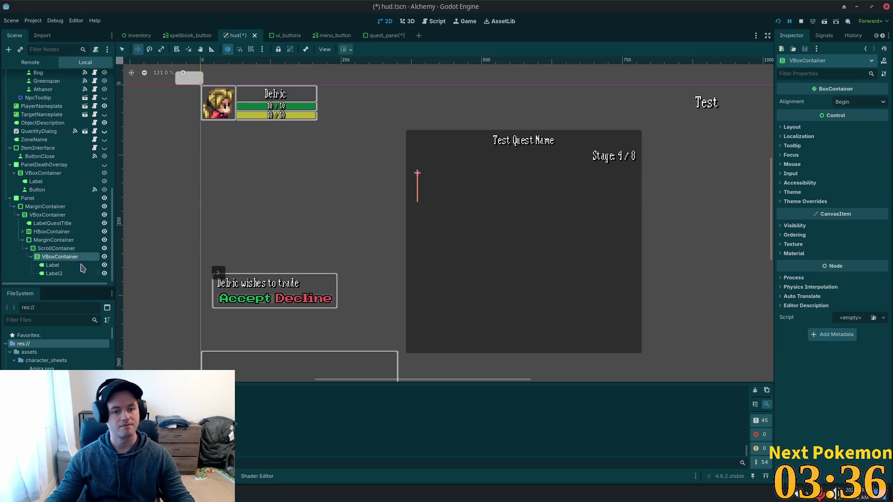
# Step: Delete Label2 from the quest panel's VBoxContainer
pyautogui.click(52, 265)
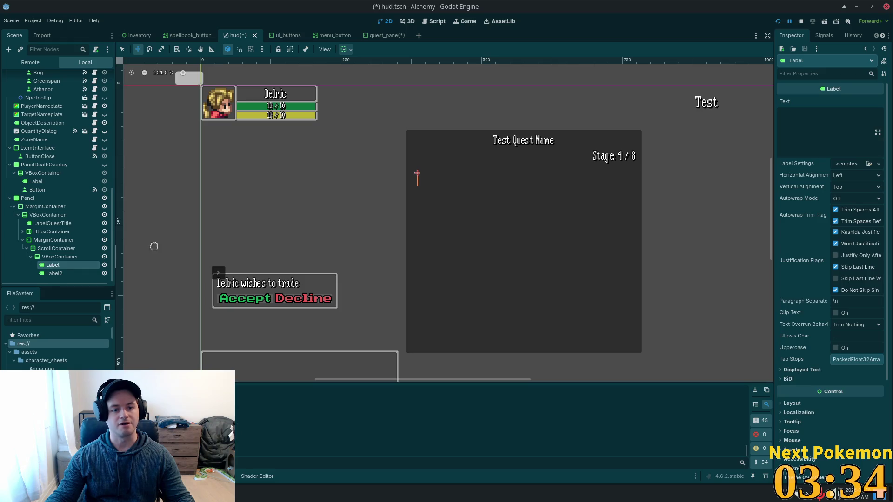
pyautogui.click(58, 274)
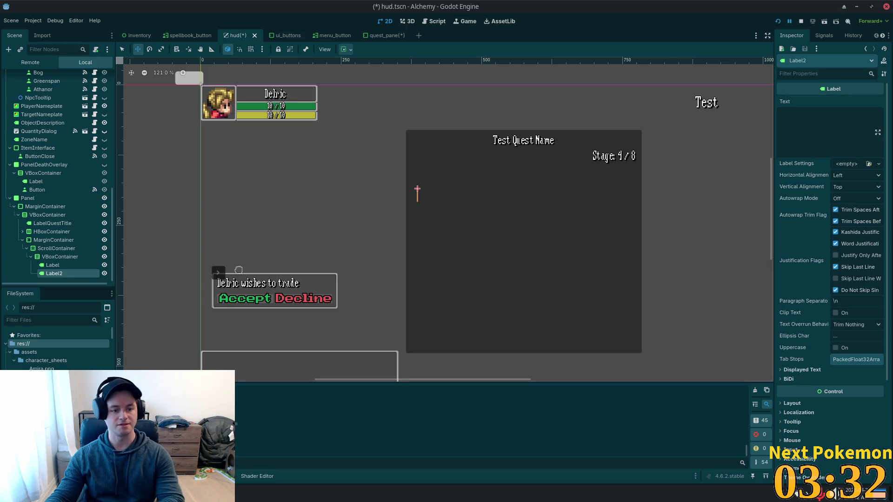
pyautogui.press('Delete')
pyautogui.press('Return')
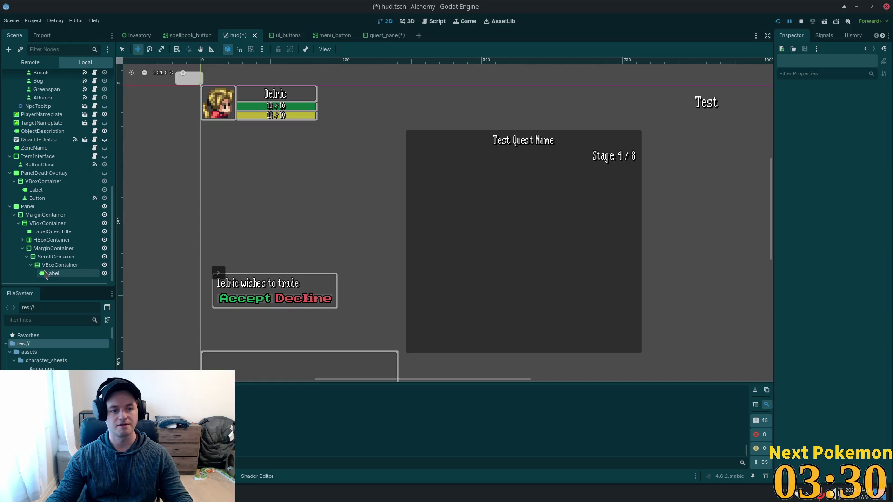
# Step: Give the remaining Label a long test quest hint sentence meant to wrap to the next line
pyautogui.click(52, 274)
pyautogui.write('Th')
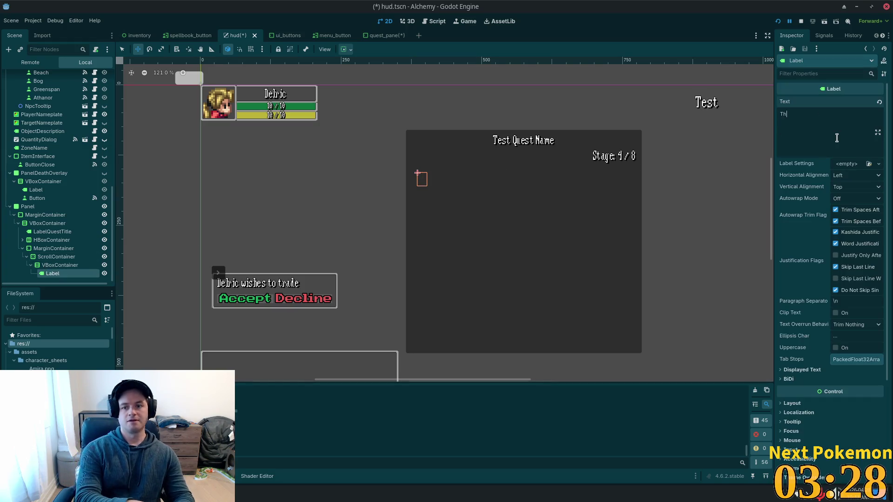
pyautogui.write('is is a te')
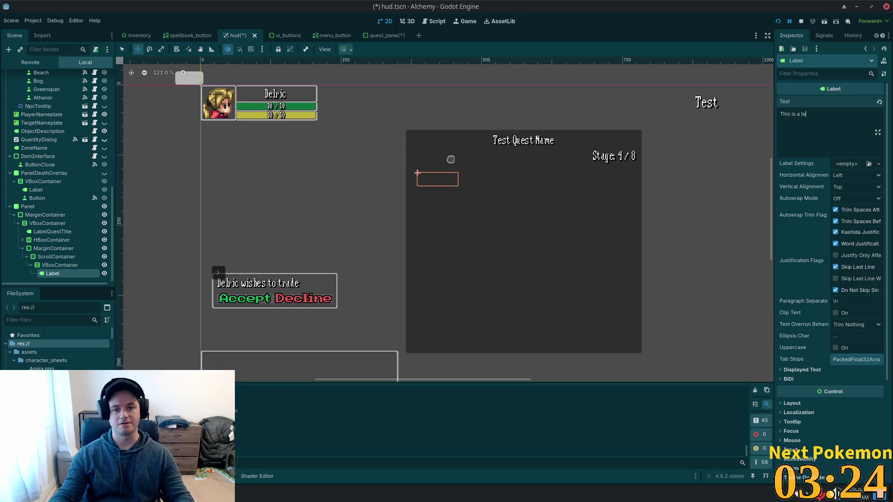
pyautogui.write('st')
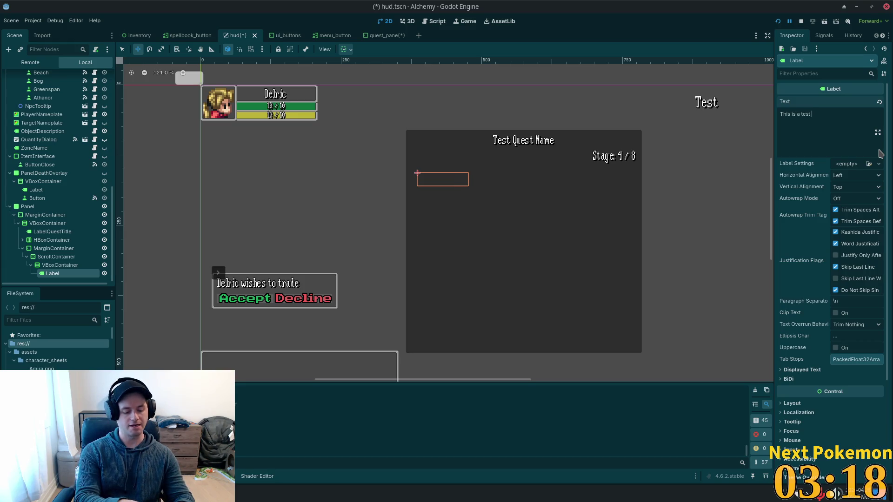
pyautogui.write(' quest w')
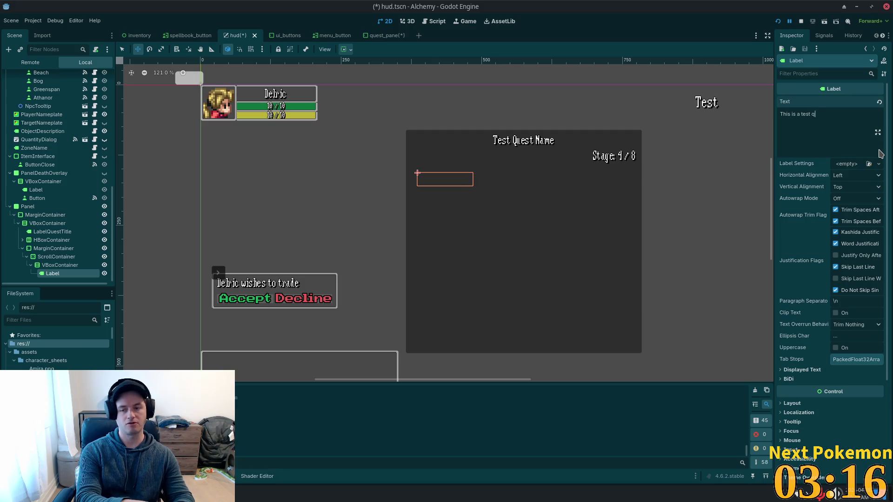
pyautogui.press('BackSpace')
pyautogui.press('BackSpace')
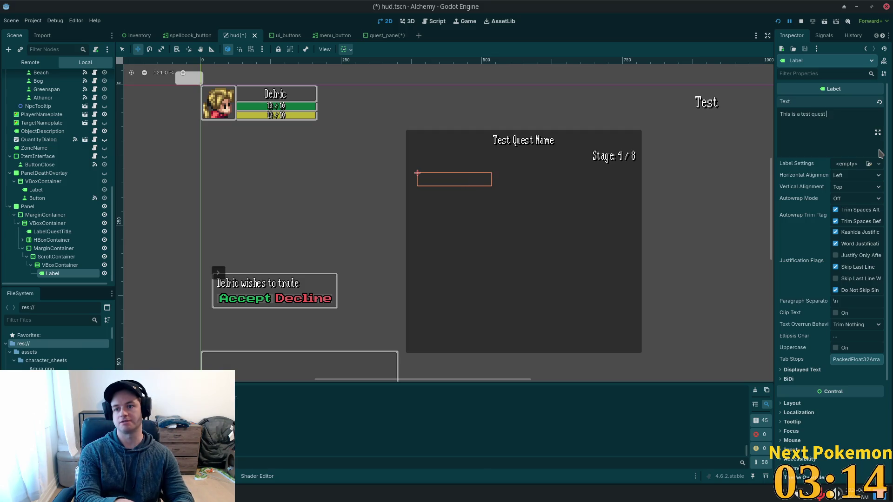
pyautogui.write('stage ')
pyautogui.write('hint.')
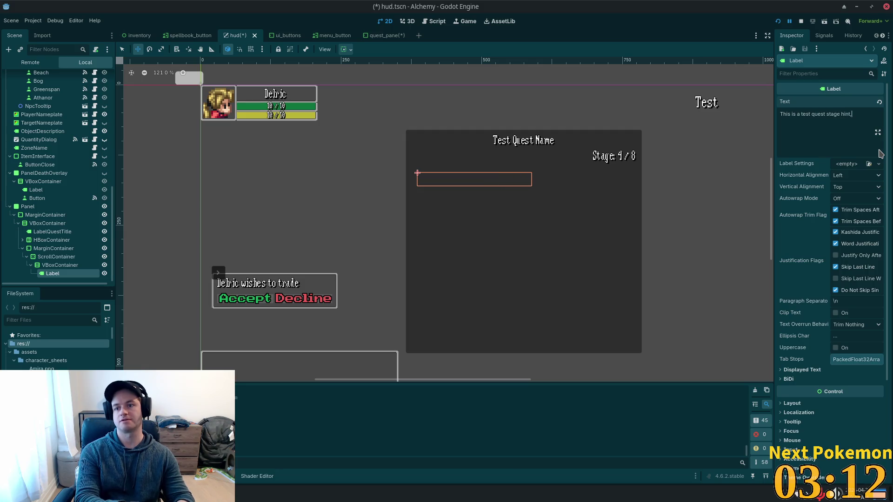
pyautogui.write("let's")
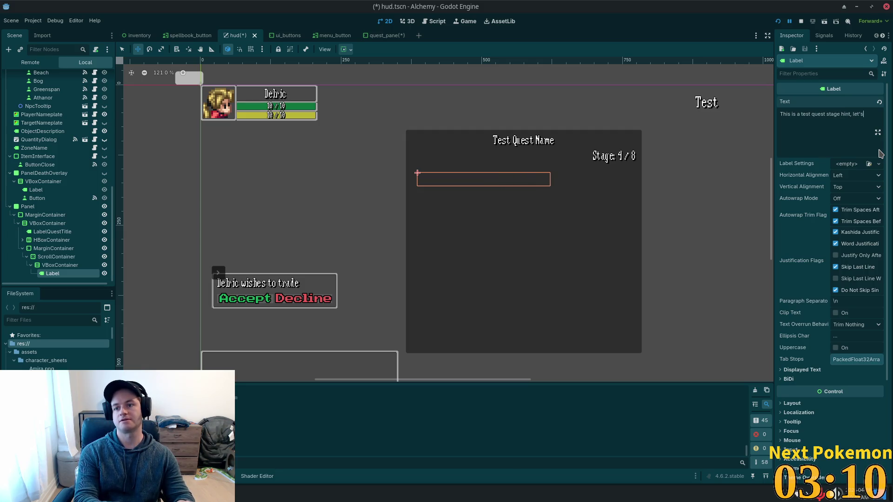
pyautogui.write(' make it ')
pyautogui.write('long en')
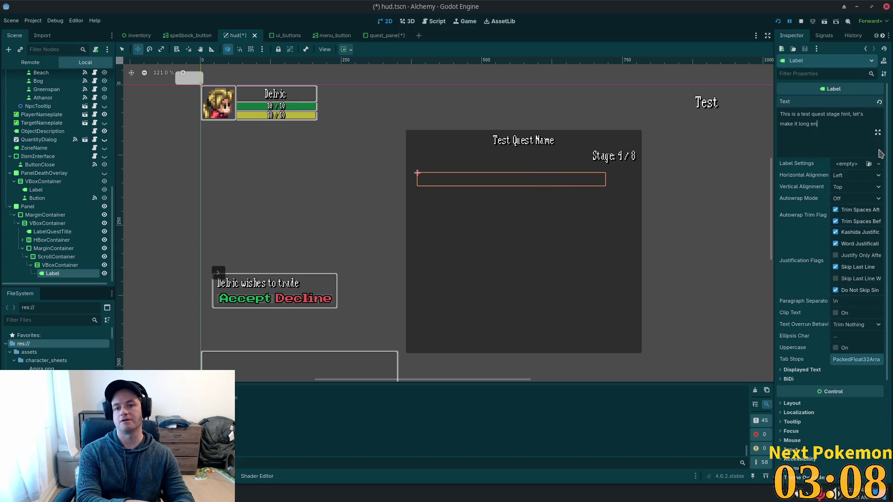
pyautogui.write('ough to wrap')
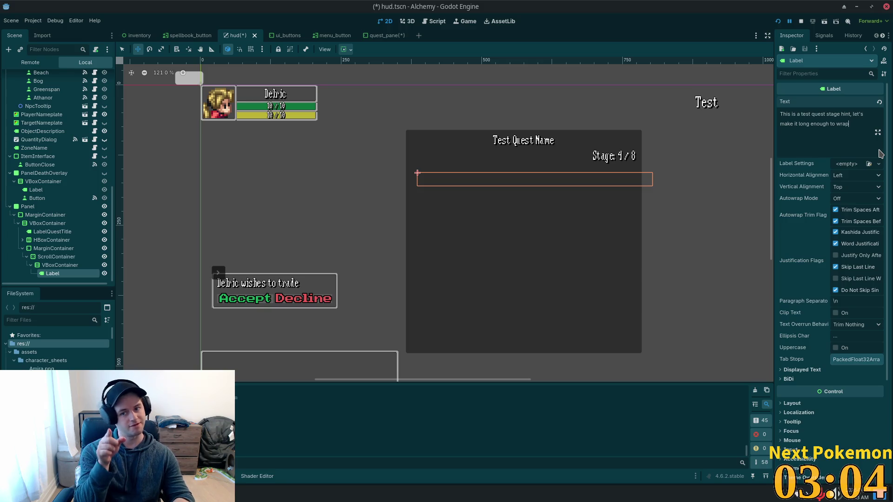
pyautogui.write(' to th')
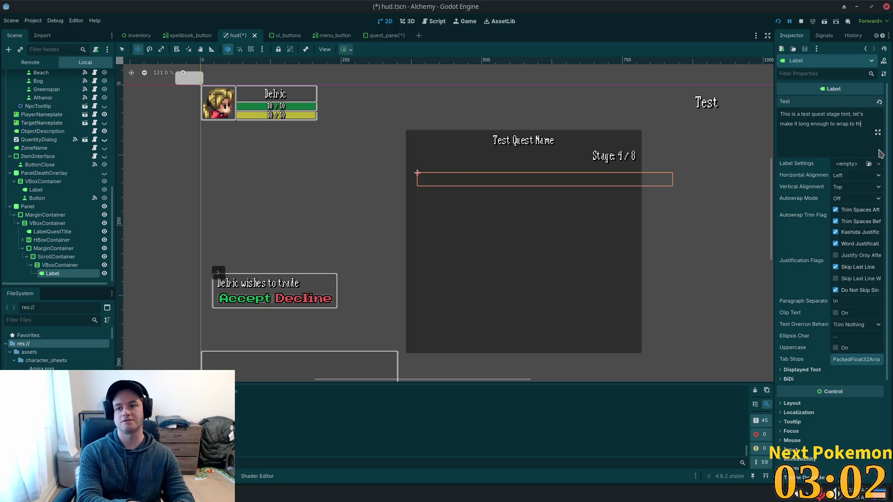
pyautogui.write('e next ')
pyautogui.write('linew')
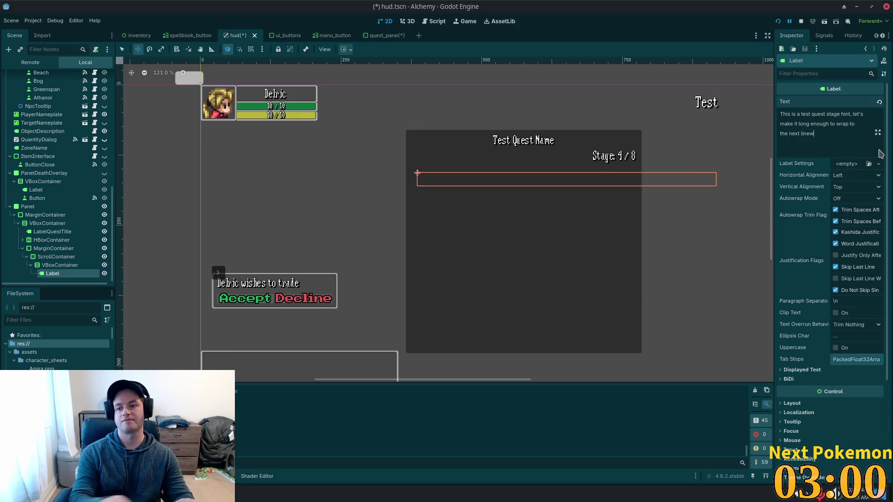
pyautogui.press('BackSpace')
# Step: Set the Label's Autowrap Mode to Word
pyautogui.click(868, 198)
pyautogui.click(866, 230)
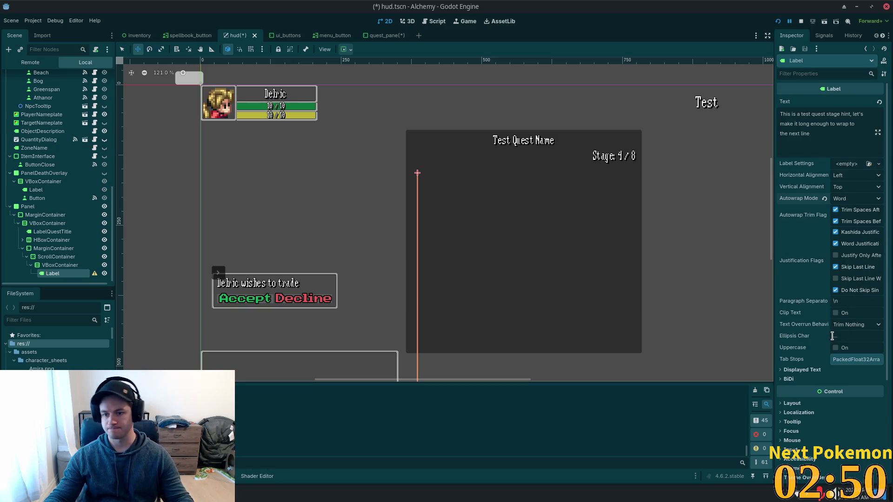
pyautogui.scroll(-5, 834, 342)
# Step: Set the Label's vertical container sizing to Shrink Begin, leaving horizontal at Fill
pyautogui.click(833, 303)
pyautogui.scroll(-5, 832, 334)
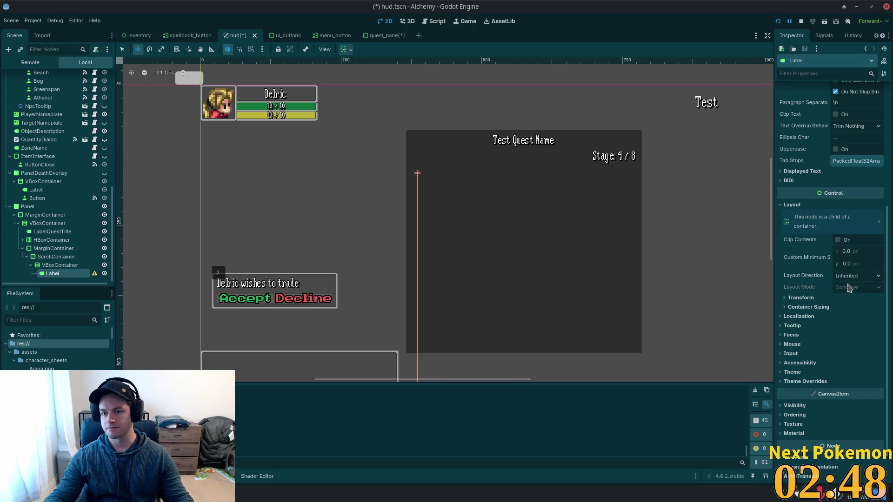
pyautogui.click(824, 308)
pyautogui.scroll(-2, 826, 309)
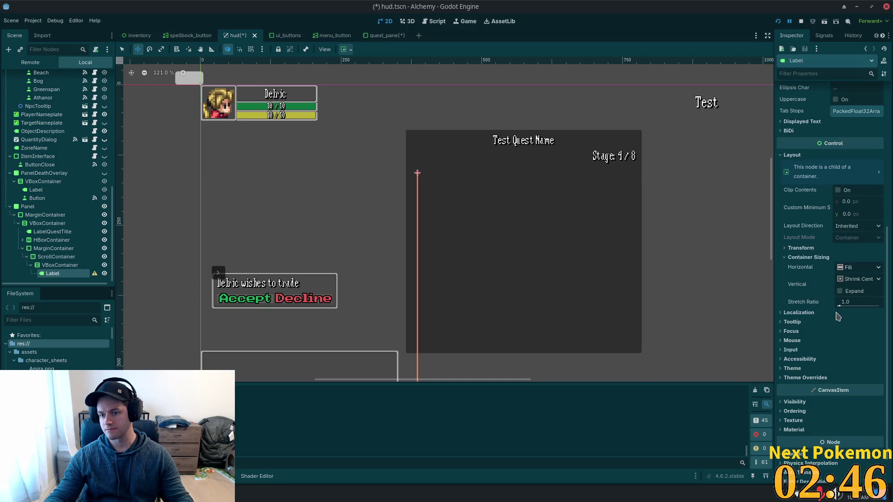
pyautogui.click(855, 280)
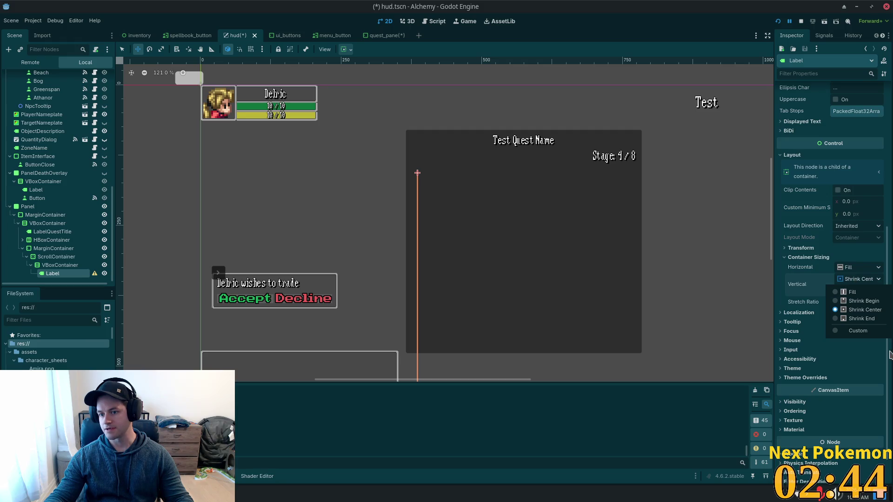
pyautogui.click(866, 301)
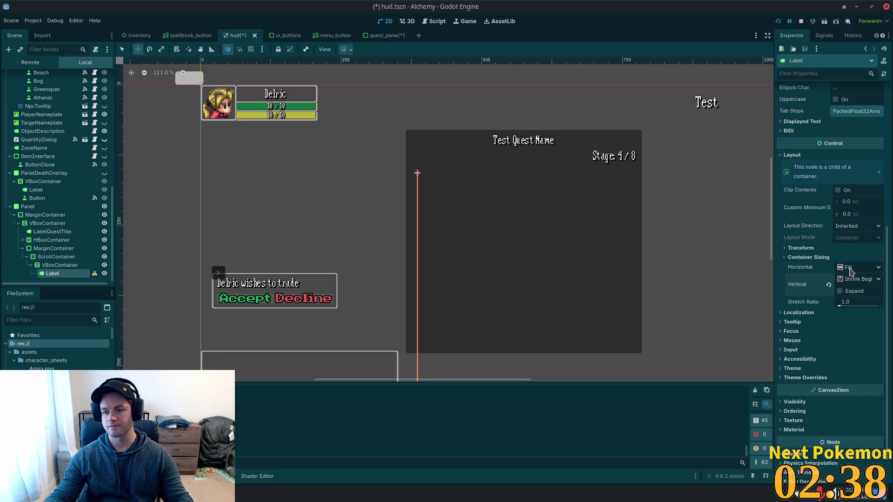
pyautogui.click(852, 268)
pyautogui.click(854, 299)
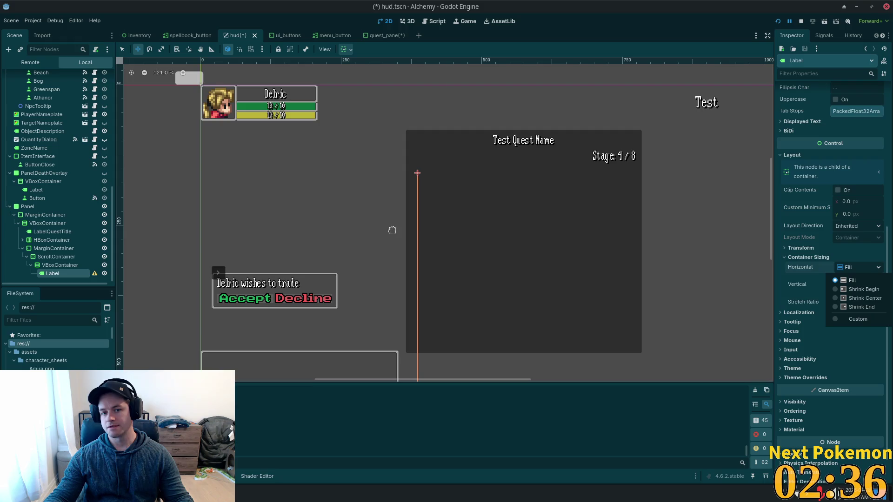
pyautogui.click(46, 265)
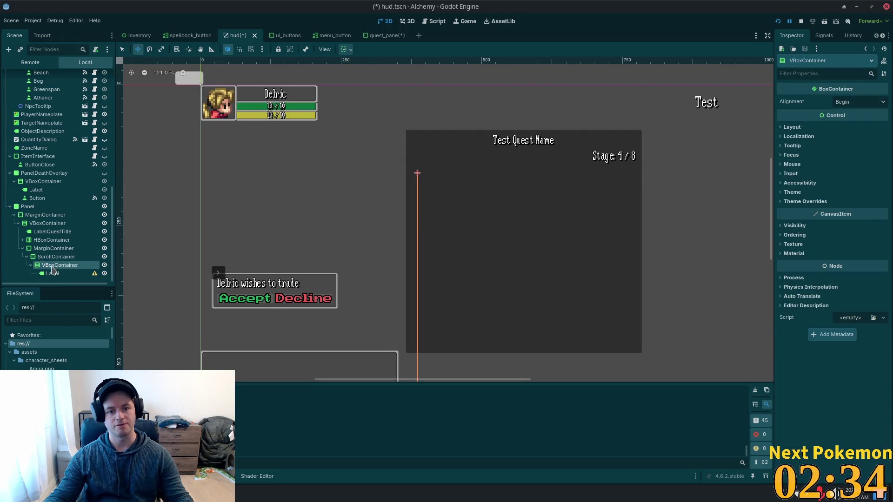
# Step: Tick Expand for both horizontal and vertical container sizing on the VBoxContainer
pyautogui.click(60, 258)
pyautogui.click(57, 267)
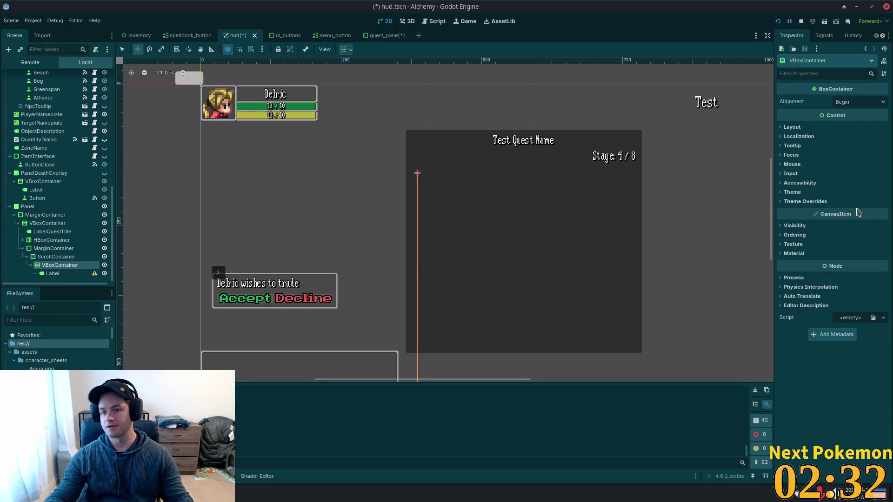
pyautogui.click(866, 105)
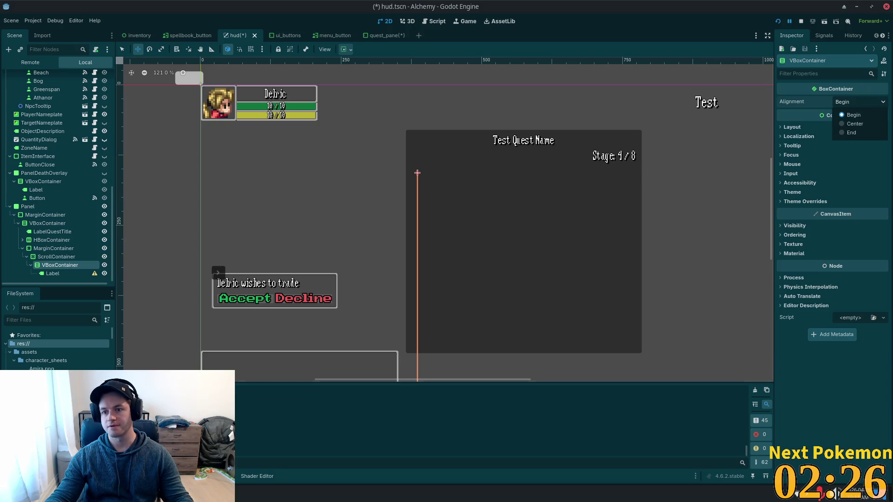
pyautogui.click(792, 127)
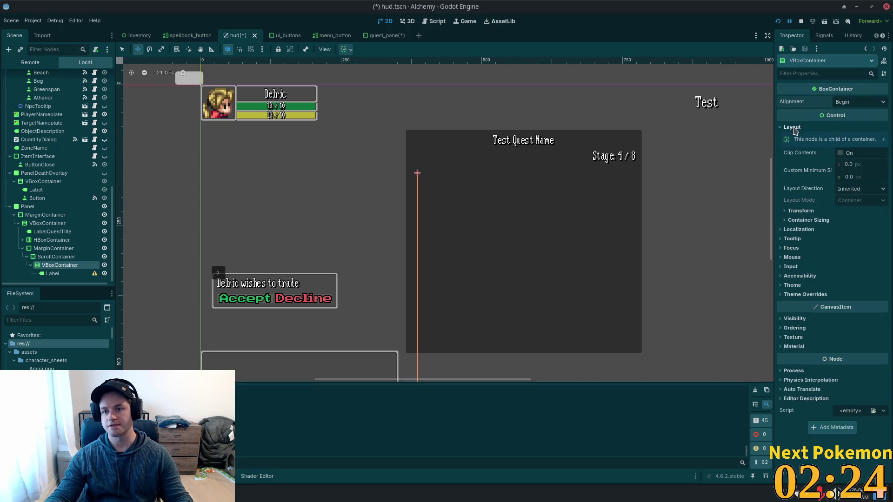
pyautogui.click(819, 229)
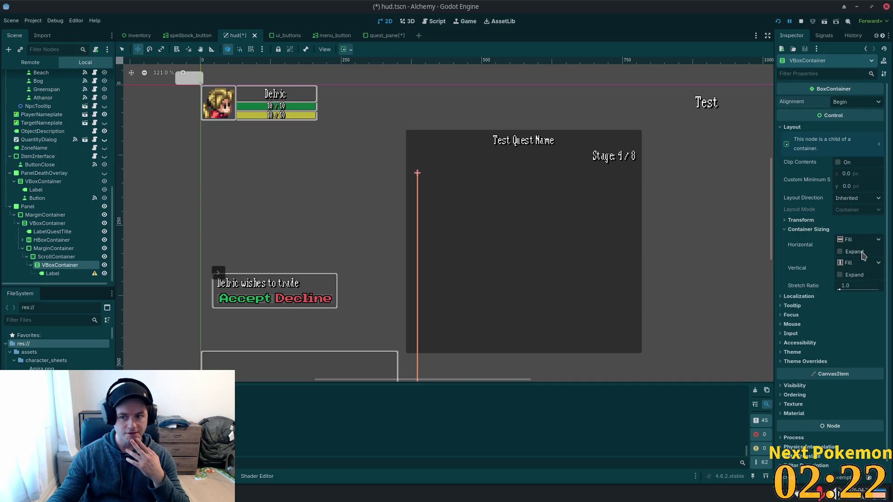
pyautogui.click(840, 252)
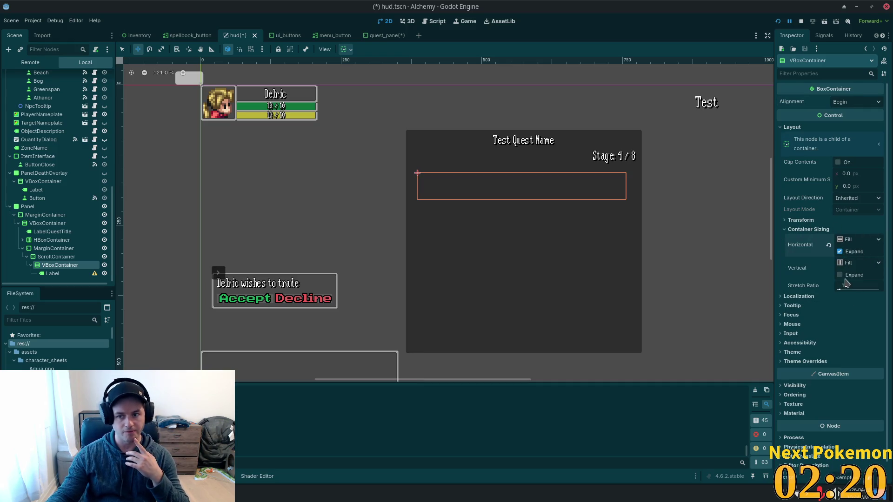
pyautogui.click(840, 275)
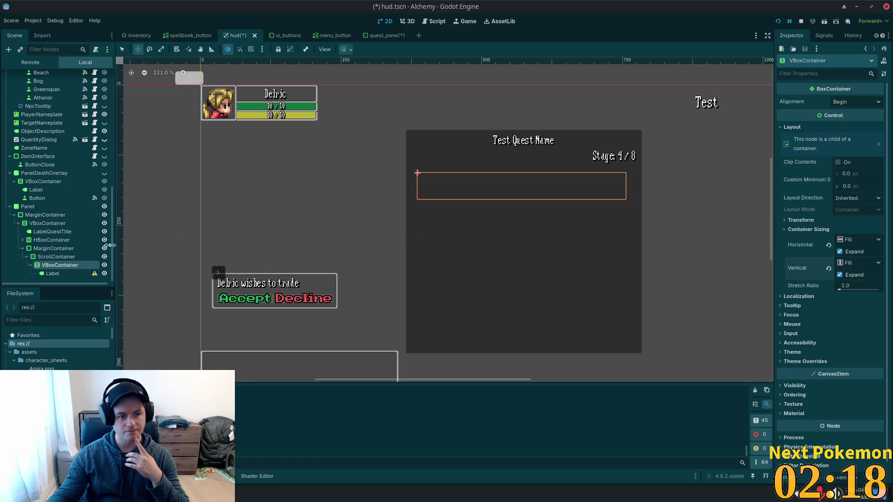
pyautogui.click(53, 274)
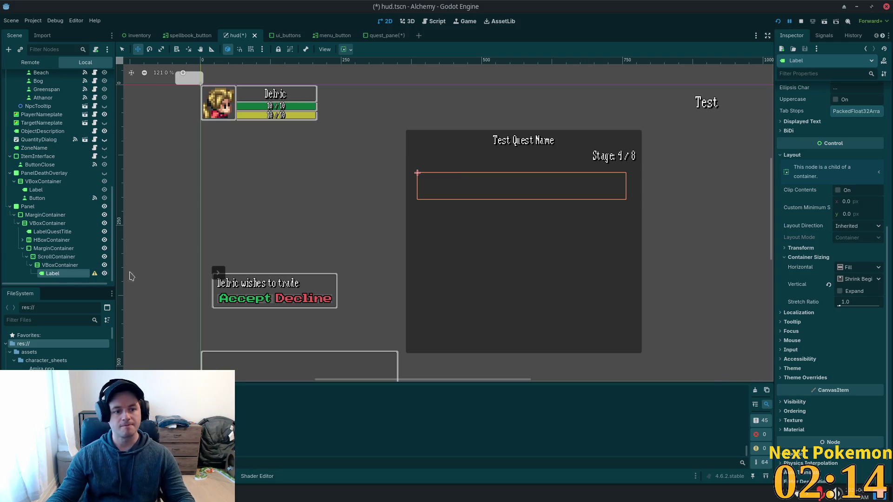
# Step: Tick vertical Expand in the MarginContainer's container sizing, collapsing its margin overrides
pyautogui.scroll(5, 809, 171)
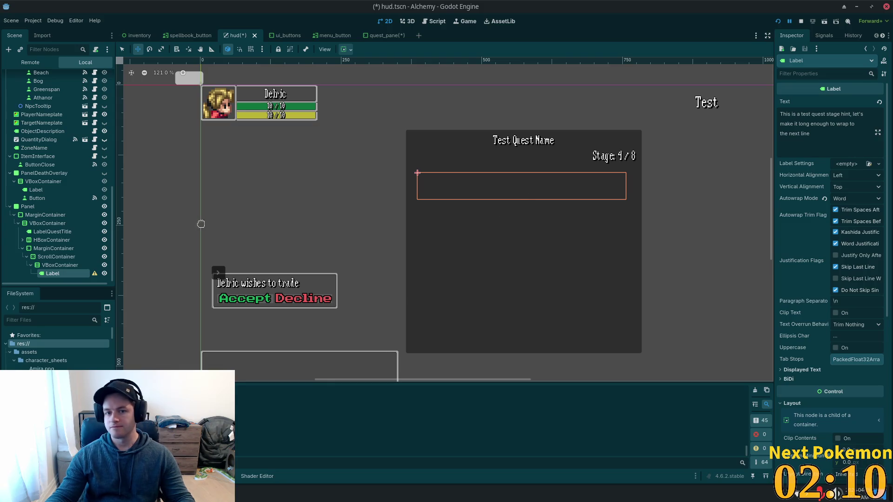
pyautogui.click(59, 249)
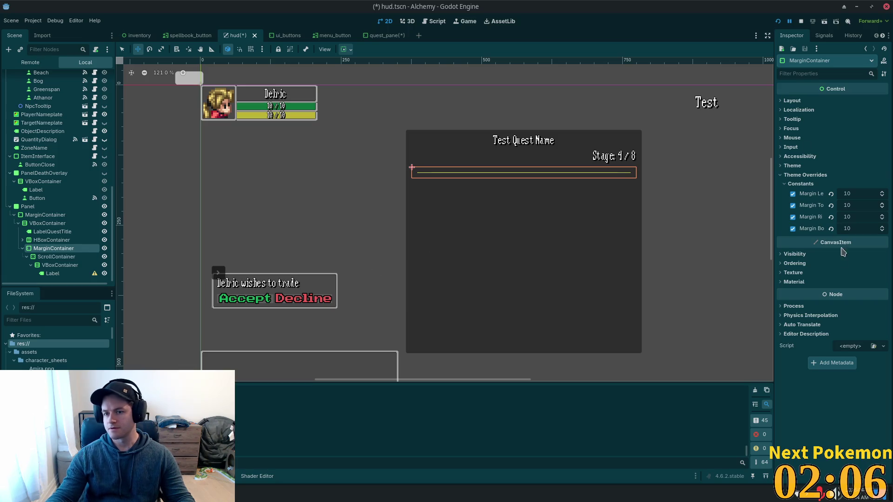
pyautogui.click(794, 101)
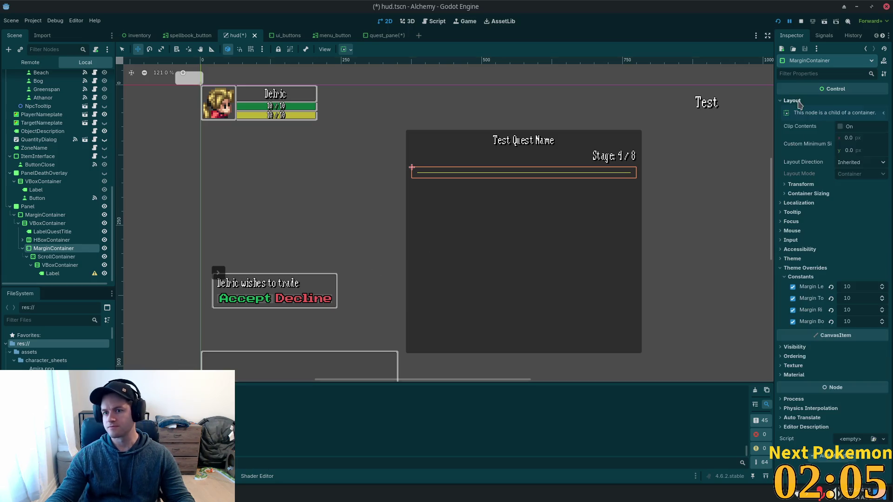
pyautogui.click(796, 268)
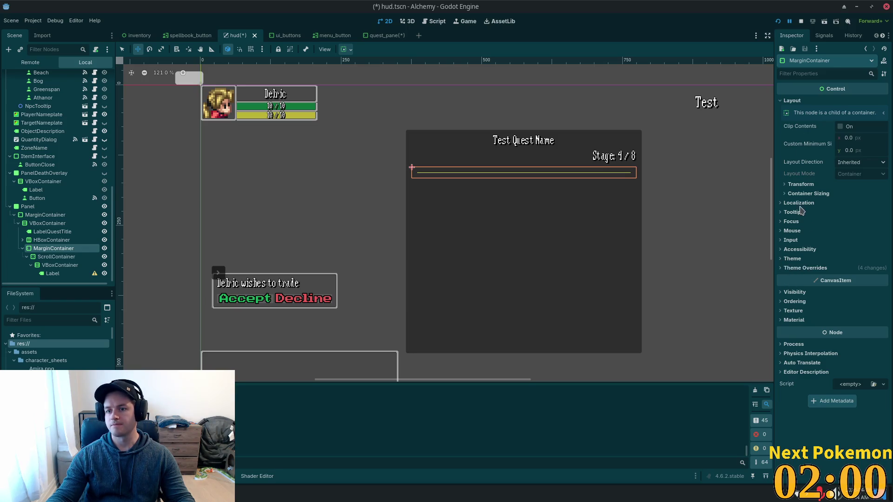
pyautogui.click(808, 193)
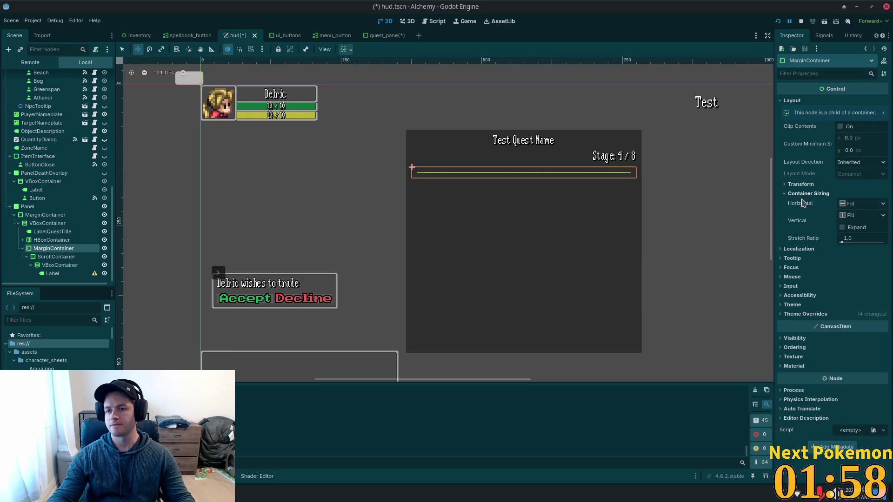
pyautogui.click(857, 227)
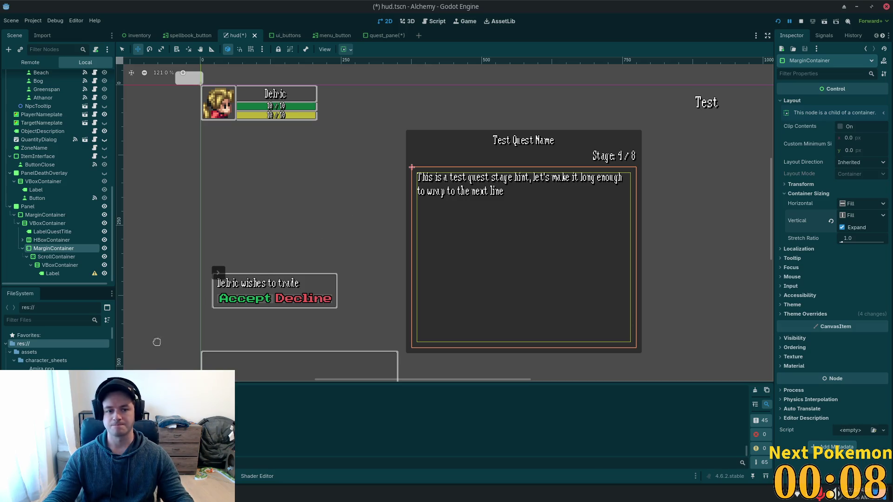
# Step: Duplicate the hint Label up to Label8, then save the HUD scene and run the game
pyautogui.click(56, 256)
pyautogui.click(57, 273)
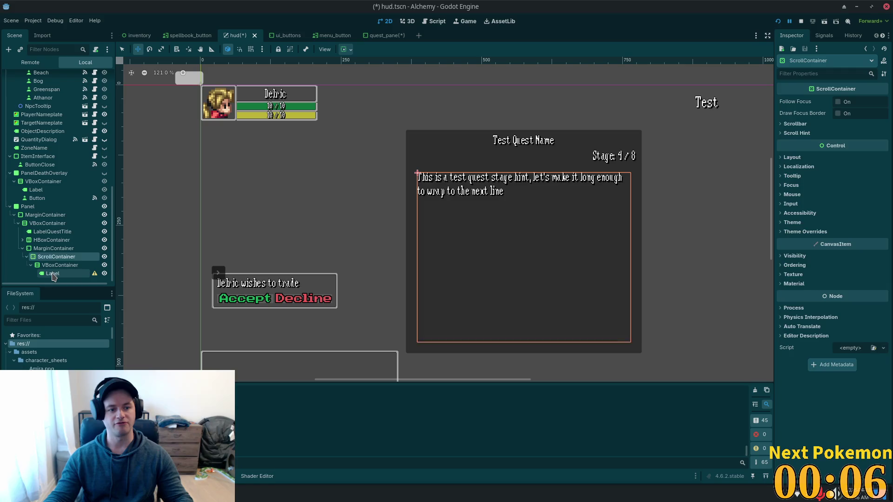
pyautogui.hotkey('ctrl', 'd')
pyautogui.hotkey('ctrl', 'd')
pyautogui.hotkey('ctrl', 'd')
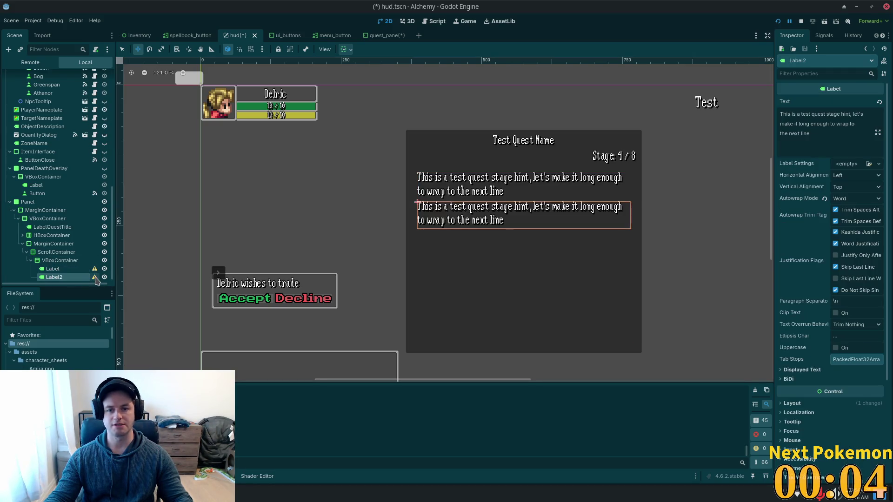
pyautogui.hotkey('ctrl', 'd')
pyautogui.hotkey('ctrl', 'd')
pyautogui.press('F5')
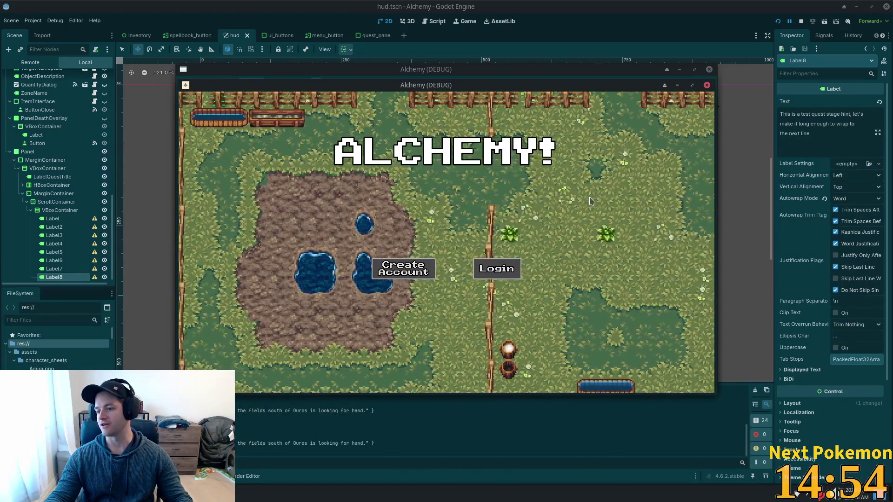
# Step: Log in to the Alchemy town world and scroll the quest panel's wrapped hints up and down
pyautogui.click(496, 269)
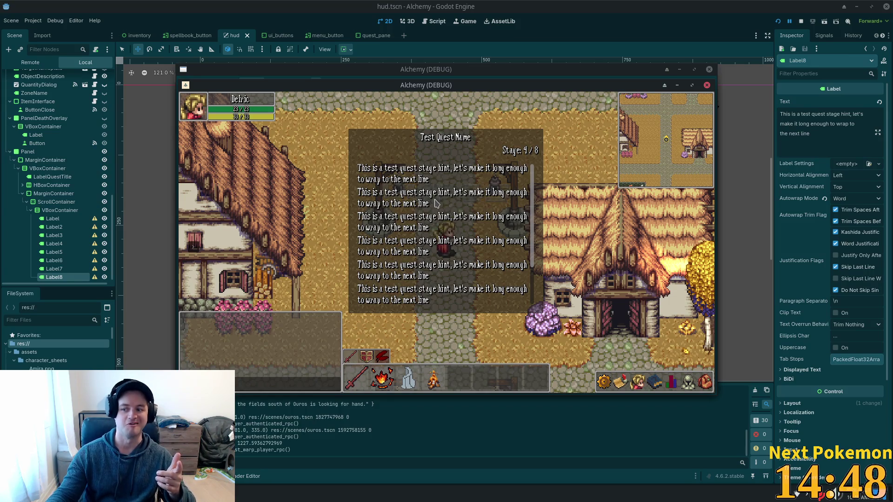
pyautogui.scroll(-1, 439, 203)
pyautogui.scroll(1, 443, 201)
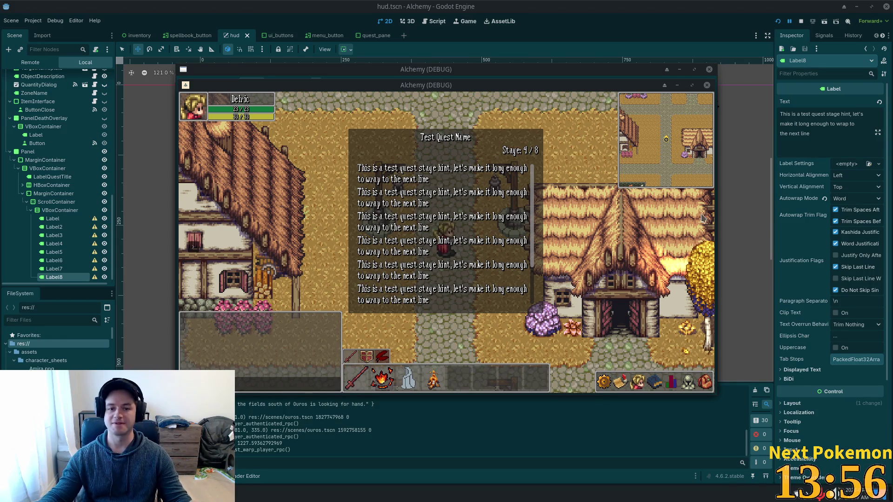
pyautogui.scroll(-2, 449, 241)
pyautogui.scroll(-3, 455, 247)
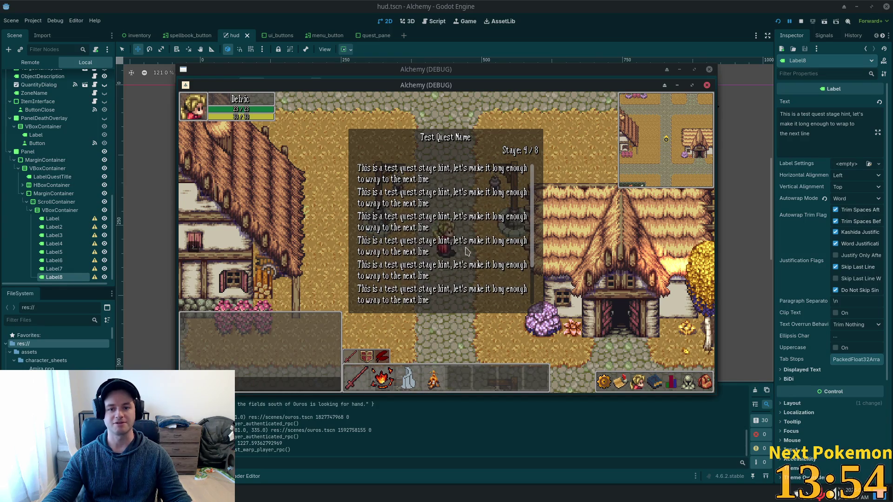
pyautogui.scroll(3, 472, 259)
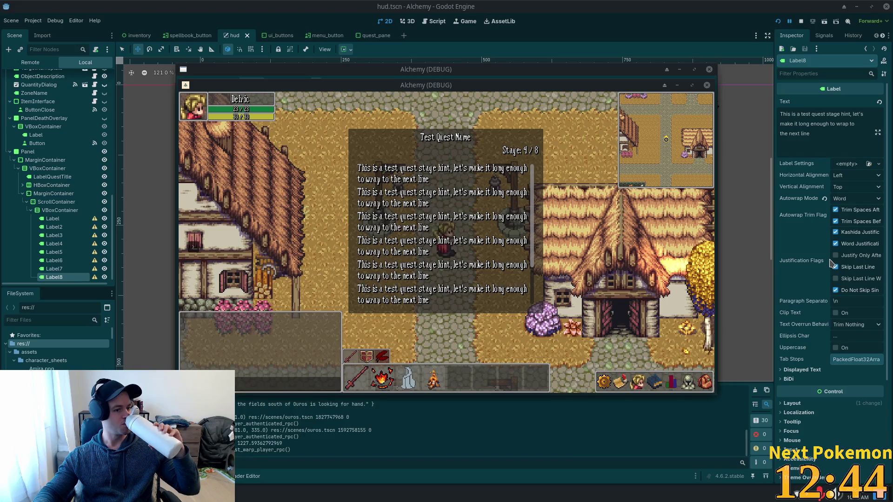
pyautogui.moveTo(831, 263)
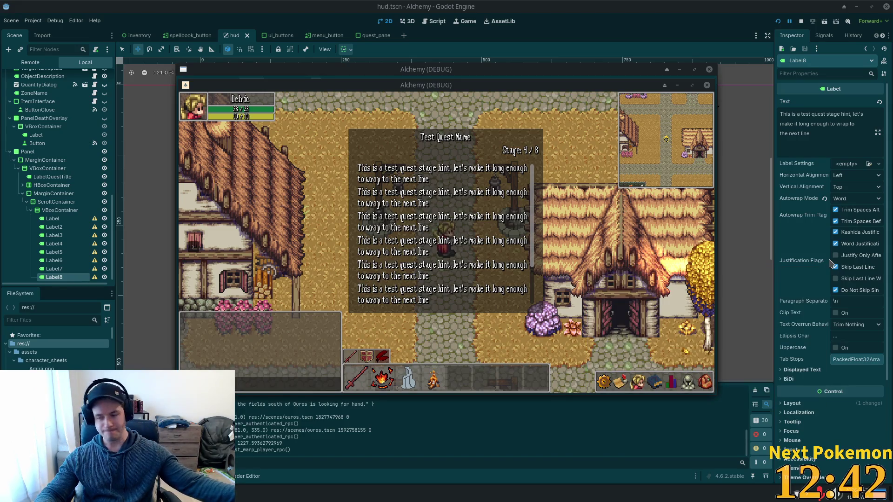
pyautogui.scroll(-1, 525, 297)
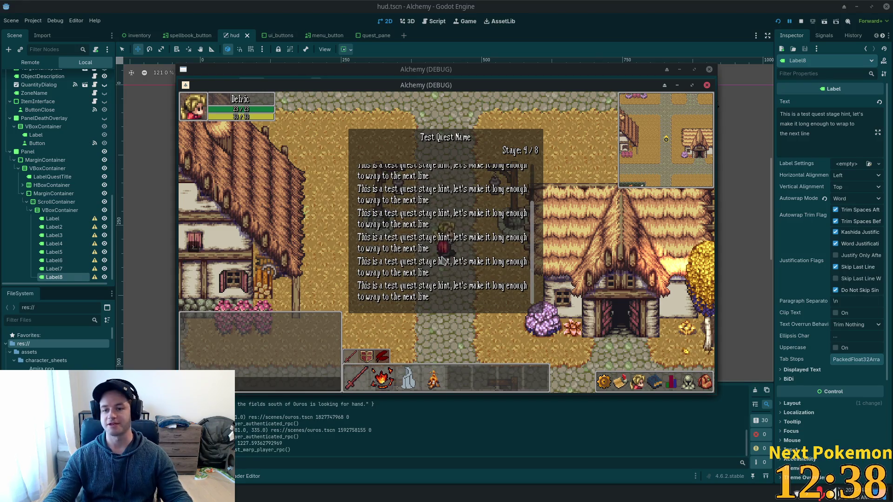
pyautogui.scroll(1, 442, 233)
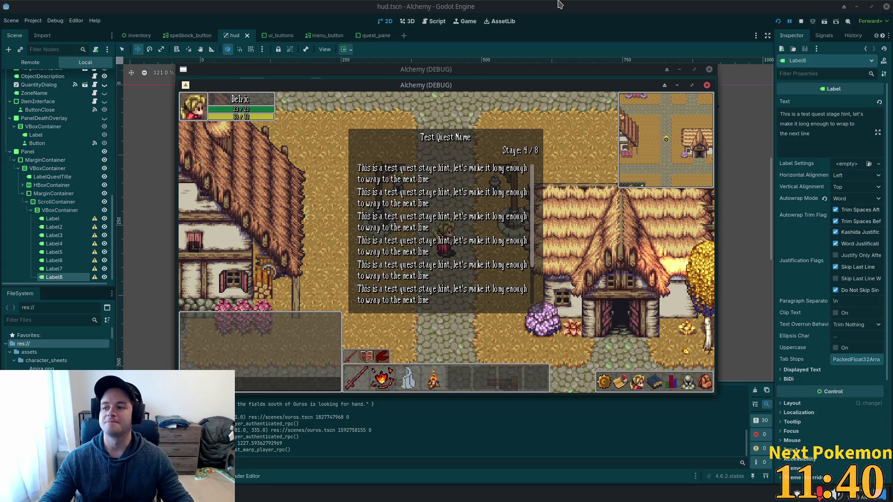
pyautogui.moveTo(474, 89)
pyautogui.mouseDown()
pyautogui.moveTo(415, 109)
pyautogui.moveTo(349, 62)
pyautogui.mouseUp()
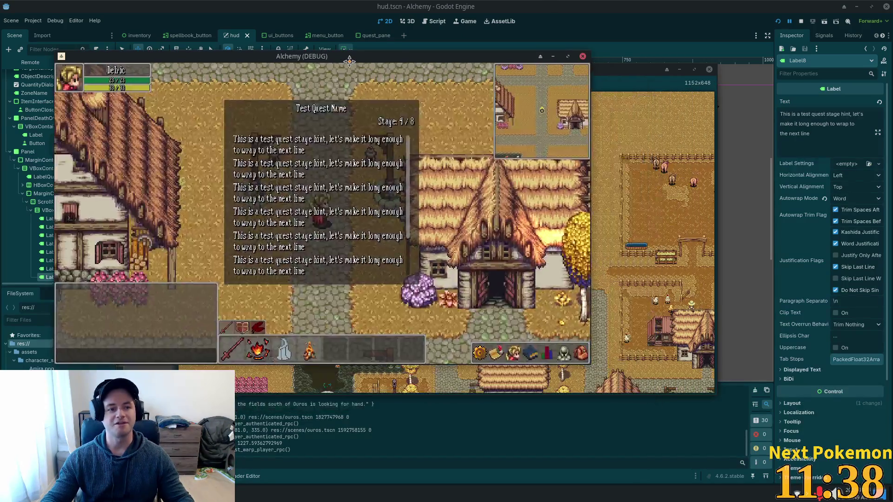
pyautogui.click(635, 74)
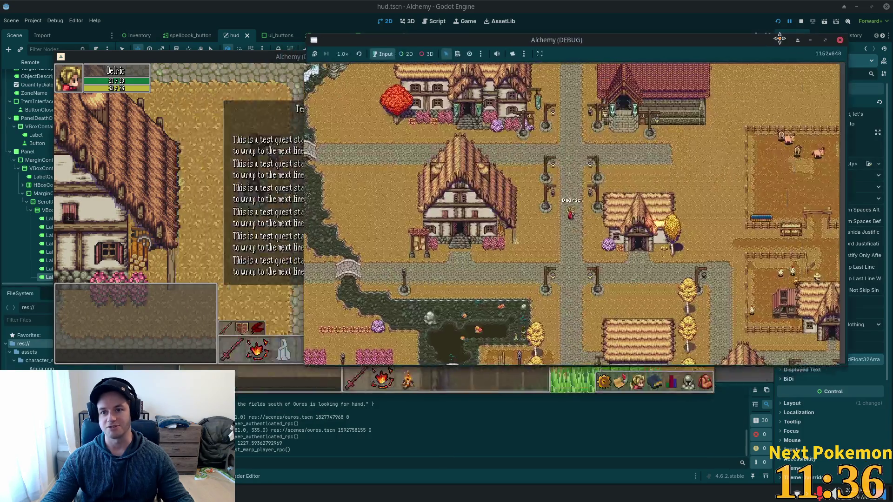
pyautogui.moveTo(250, 58); pyautogui.dragTo(203, 23)
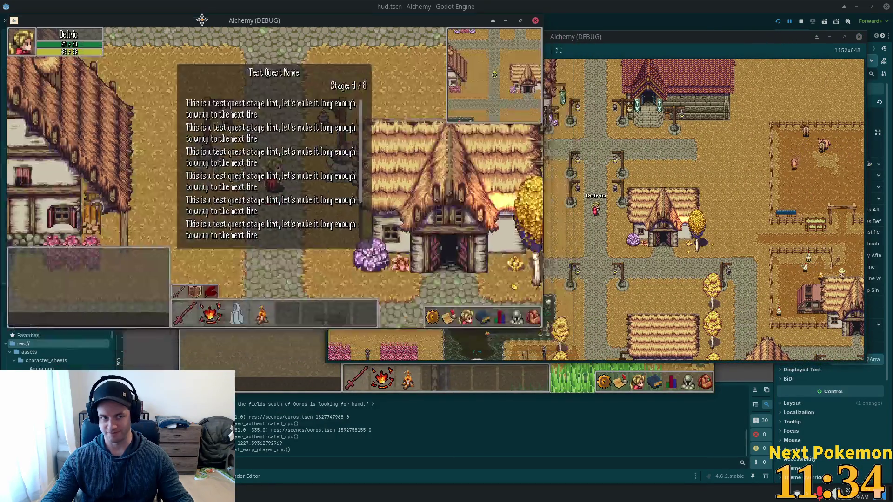
pyautogui.click(312, 345)
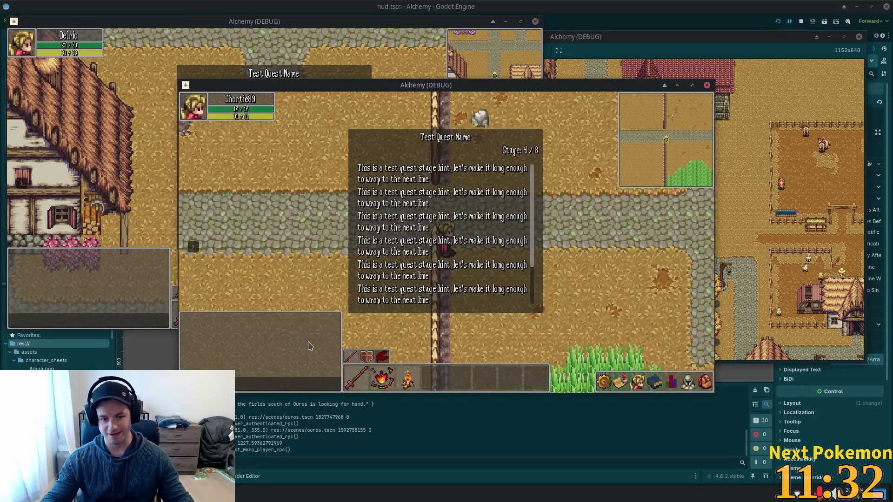
pyautogui.moveTo(402, 86); pyautogui.dragTo(536, 155)
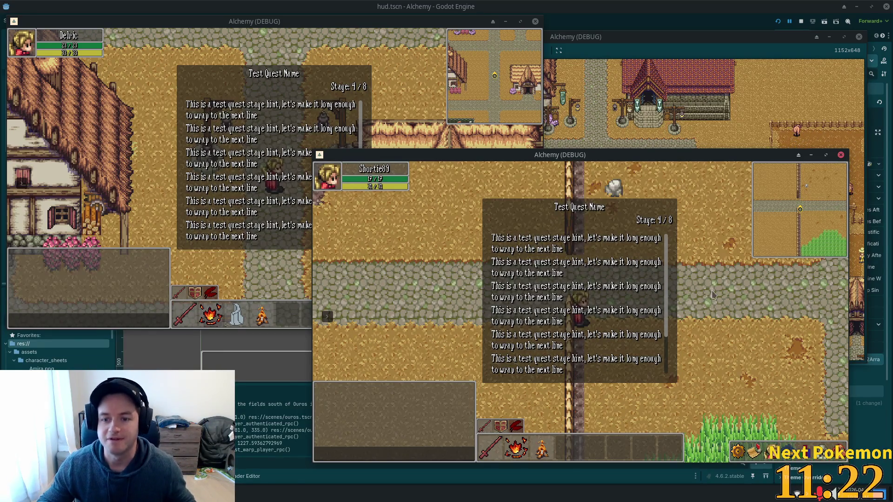
pyautogui.click(311, 96)
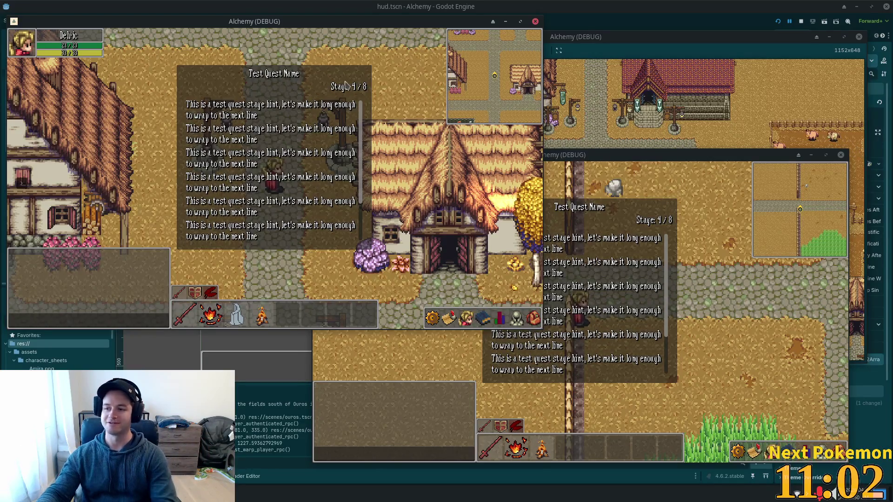
pyautogui.scroll(-3, 324, 135)
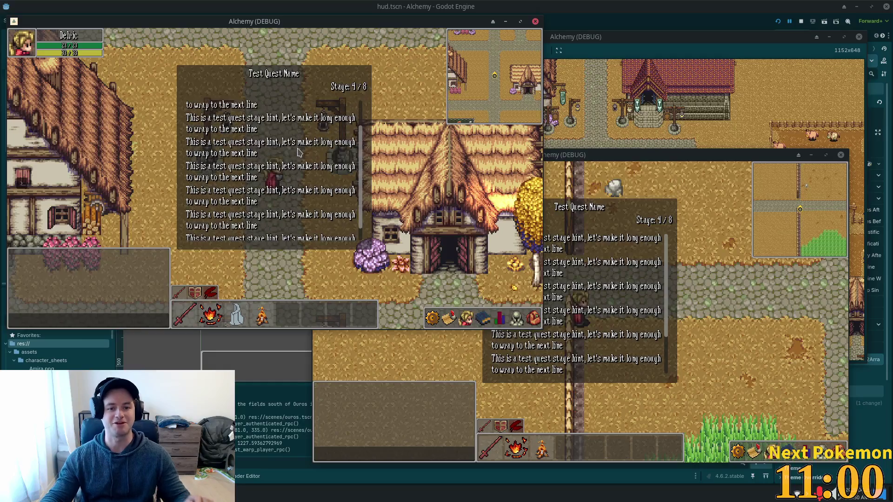
pyautogui.click(659, 238)
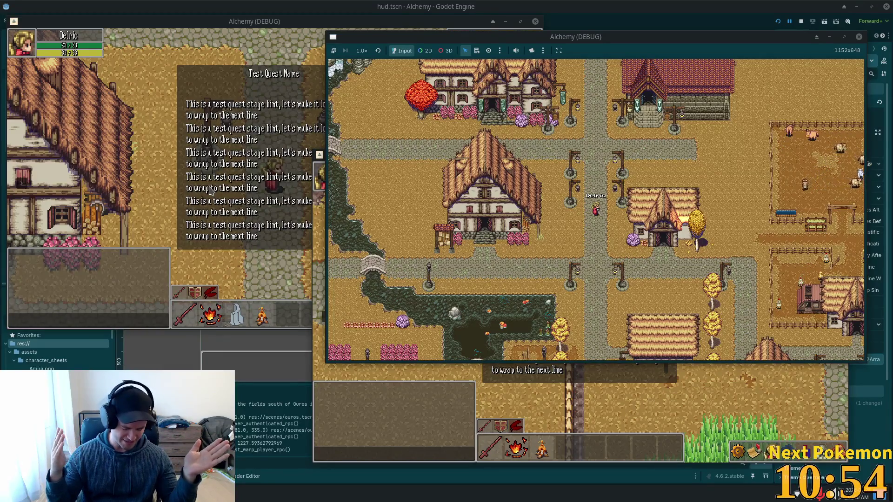
pyautogui.click(302, 21)
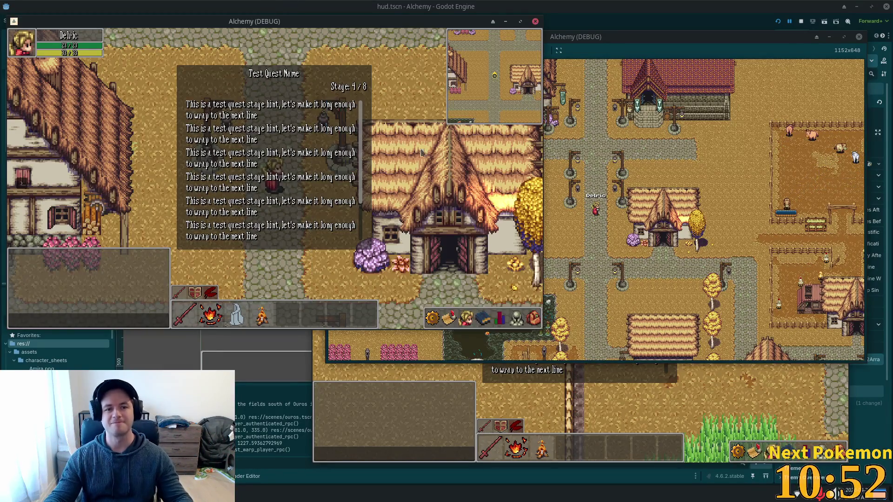
pyautogui.press('F8')
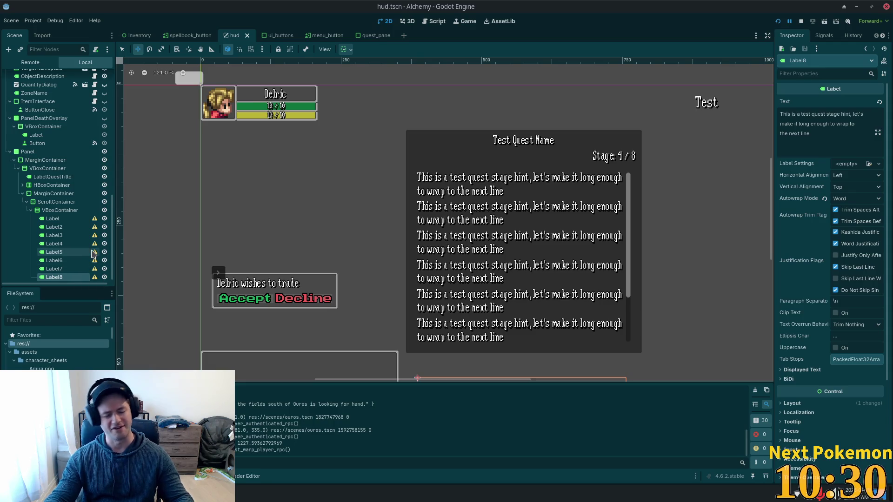
# Step: Inspect the hint container, MarginContainer, VBoxContainer and LabelQuestTitle, then start adding a child node to the VBoxContainer
pyautogui.scroll(-1, 90, 251)
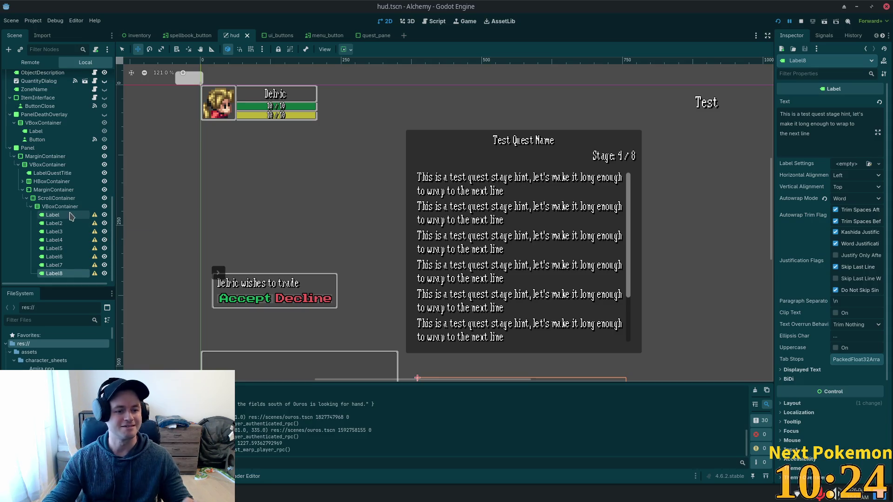
pyautogui.click(54, 208)
pyautogui.scroll(-3, 413, 221)
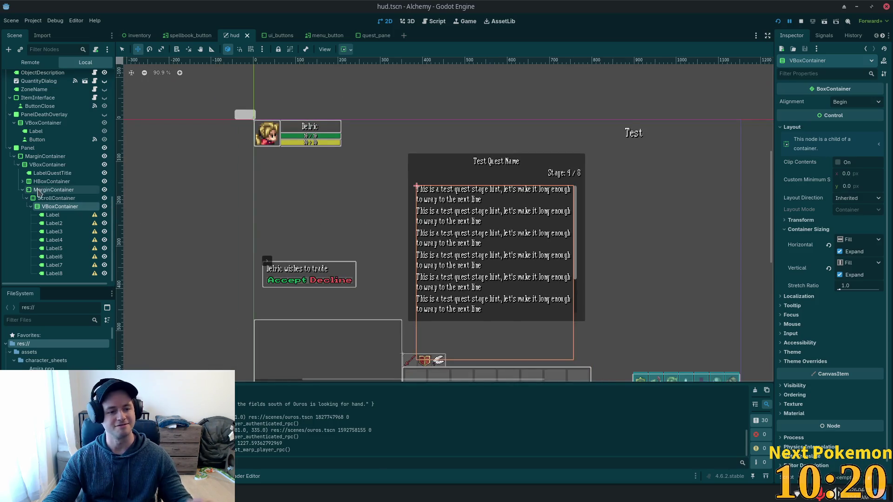
pyautogui.click(33, 156)
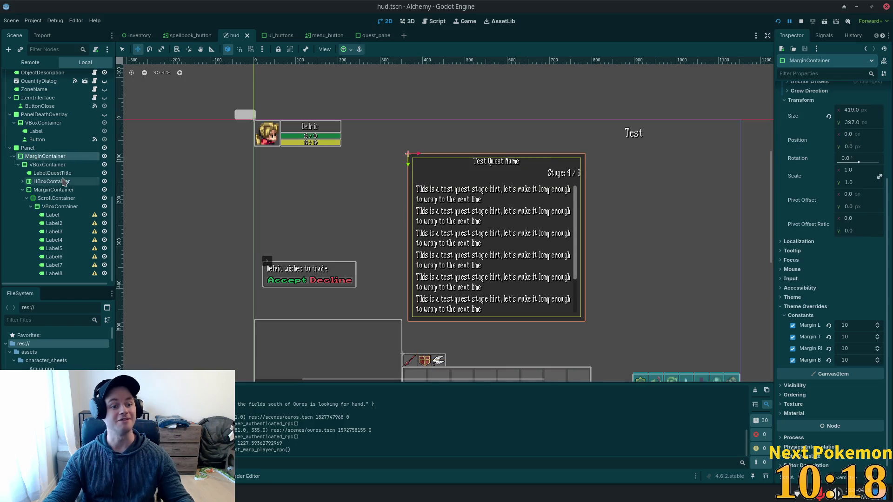
pyautogui.click(42, 164)
pyautogui.click(50, 172)
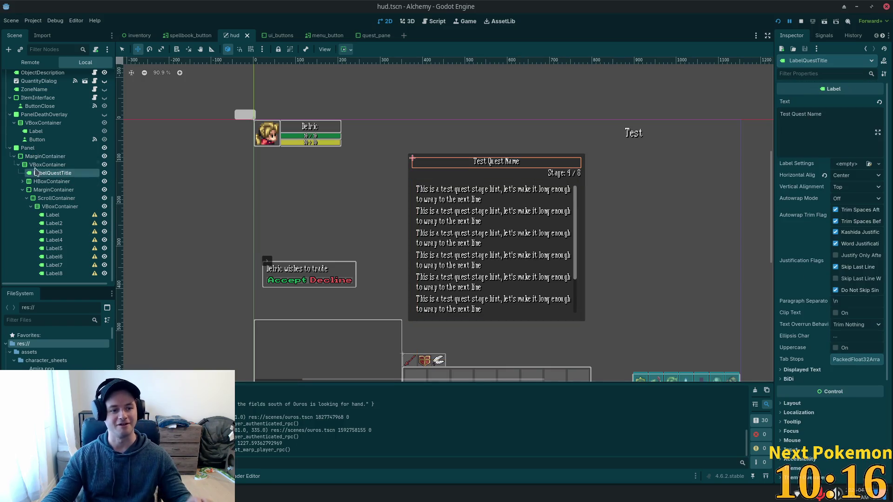
pyautogui.click(39, 165)
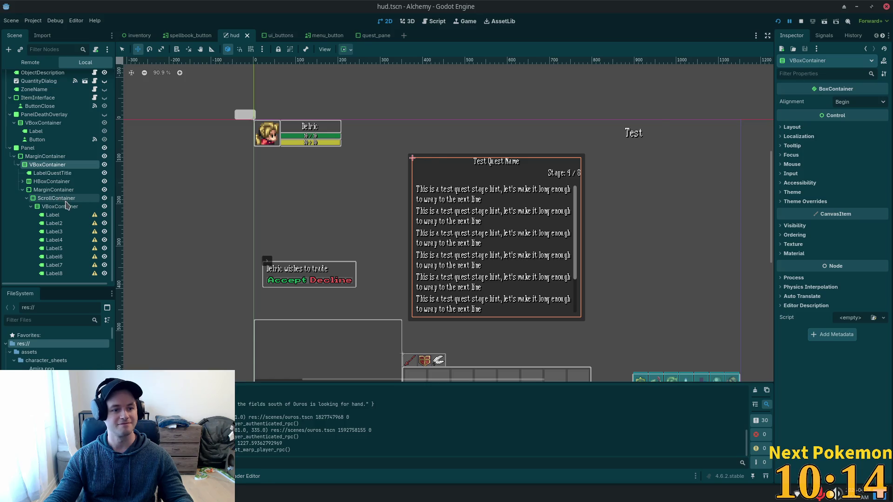
pyautogui.hotkey('ctrl', 'a')
# Step: Create a Button node and place it above LabelQuestTitle in the quest panel's VBoxContainer
pyautogui.write('la')
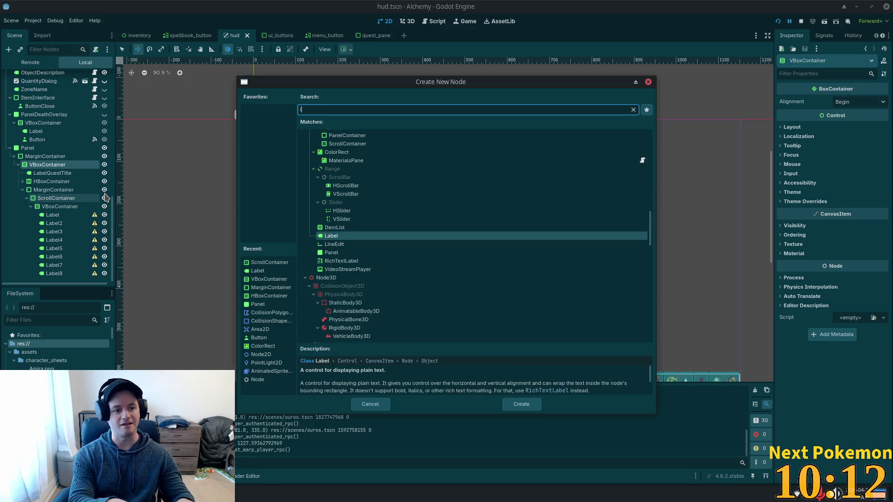
pyautogui.press('BackSpace')
pyautogui.press('BackSpace')
pyautogui.write('buto')
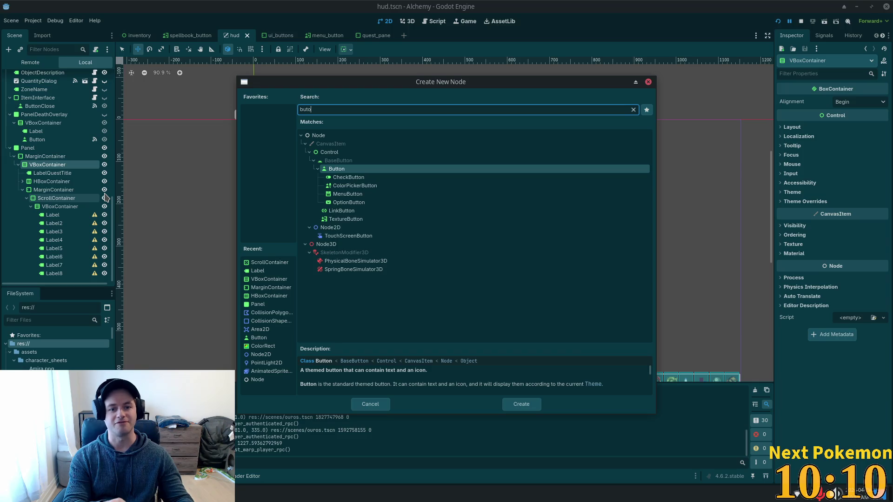
pyautogui.press('Return')
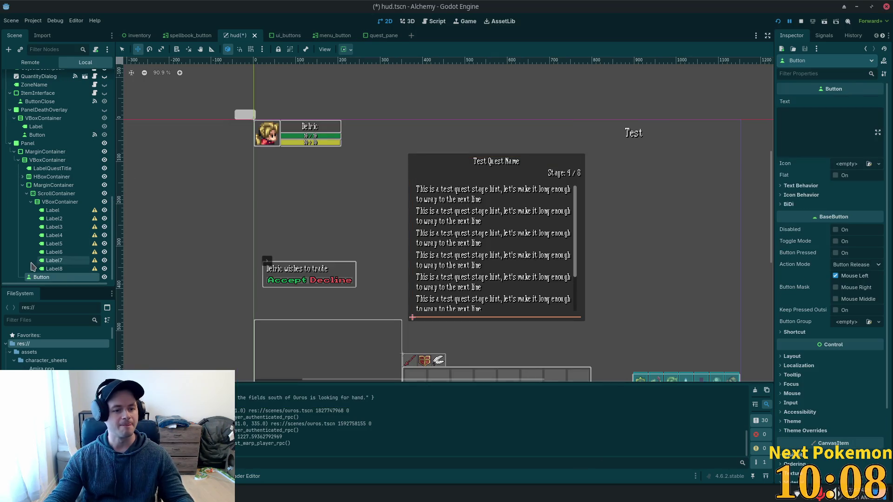
pyautogui.moveTo(29, 278); pyautogui.dragTo(48, 165)
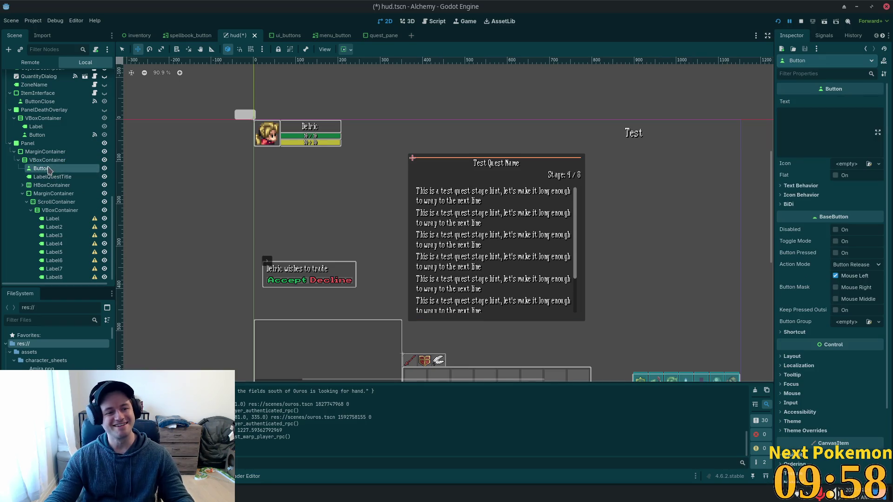
# Step: Rename the new button to ButtonClose
pyautogui.doubleClick(68, 169)
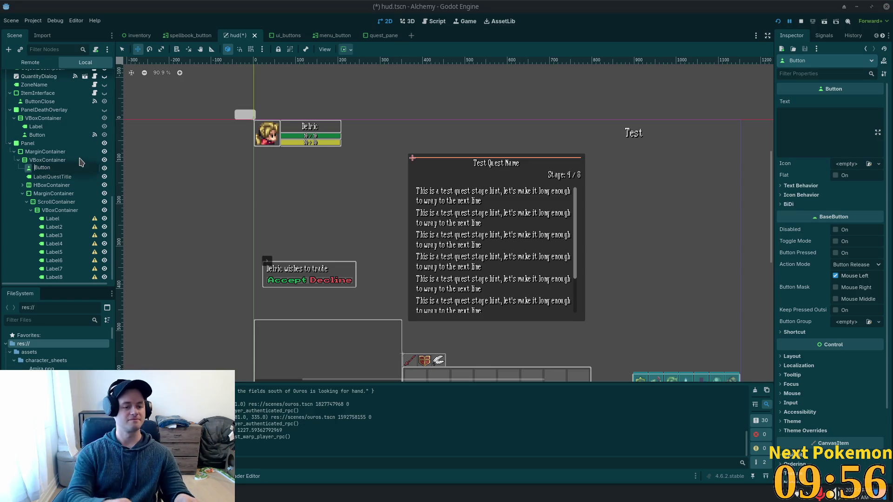
pyautogui.write('Close')
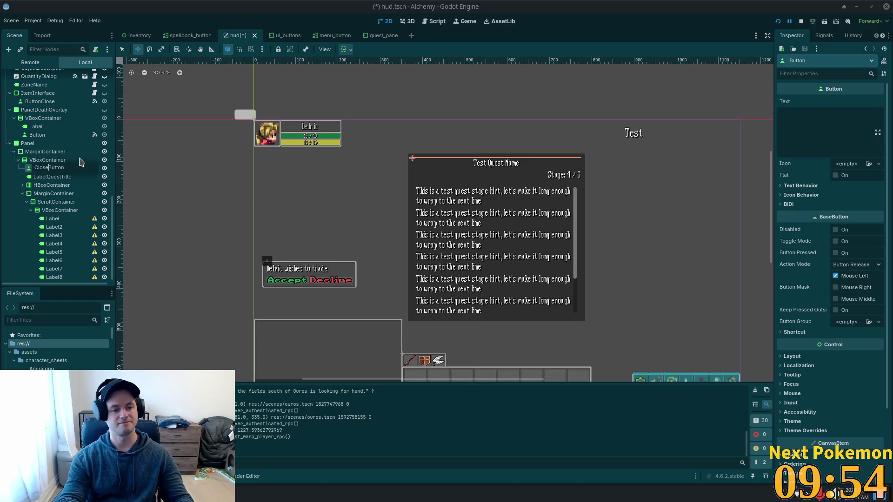
pyautogui.press('BackSpace')
pyautogui.press('BackSpace')
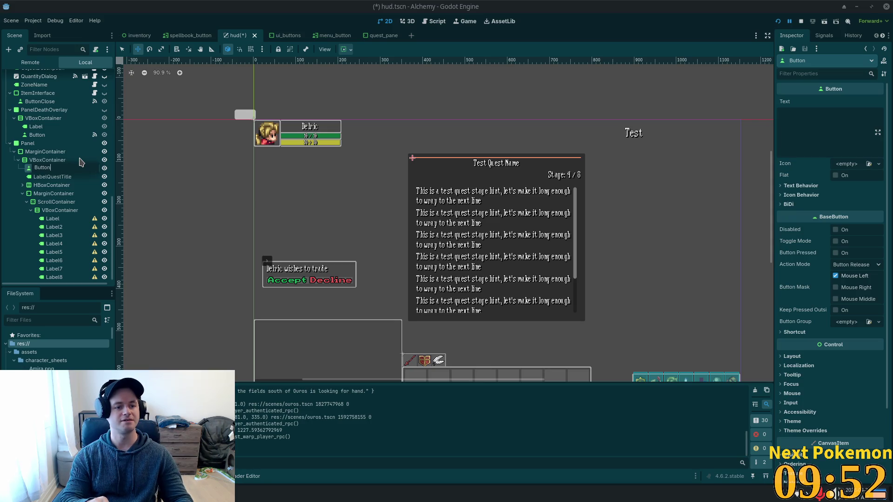
pyautogui.press('End')
pyautogui.write('e')
pyautogui.press('Return')
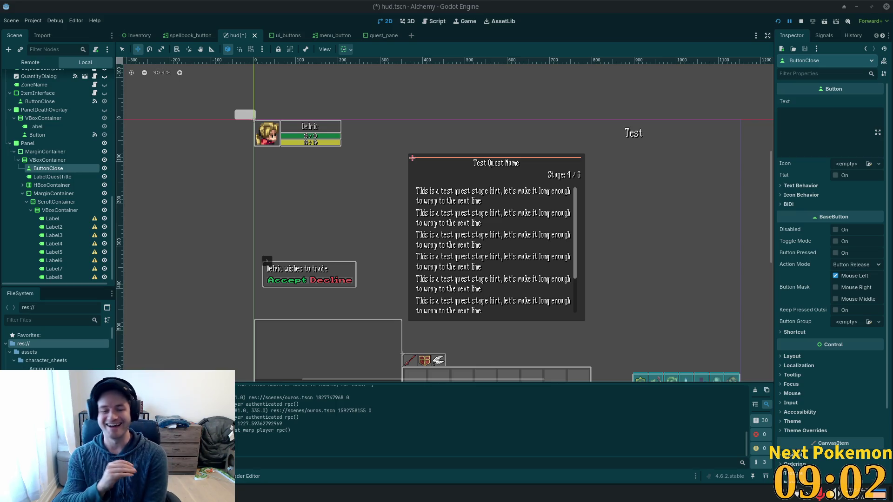
pyautogui.scroll(-2, 521, 196)
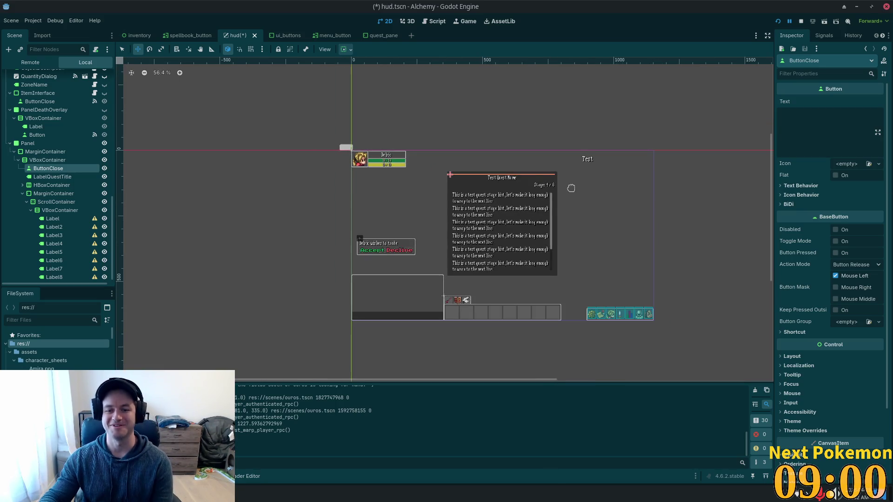
pyautogui.scroll(1, 492, 200)
pyautogui.scroll(-2, 741, 215)
pyautogui.hscroll(2, 741, 215)
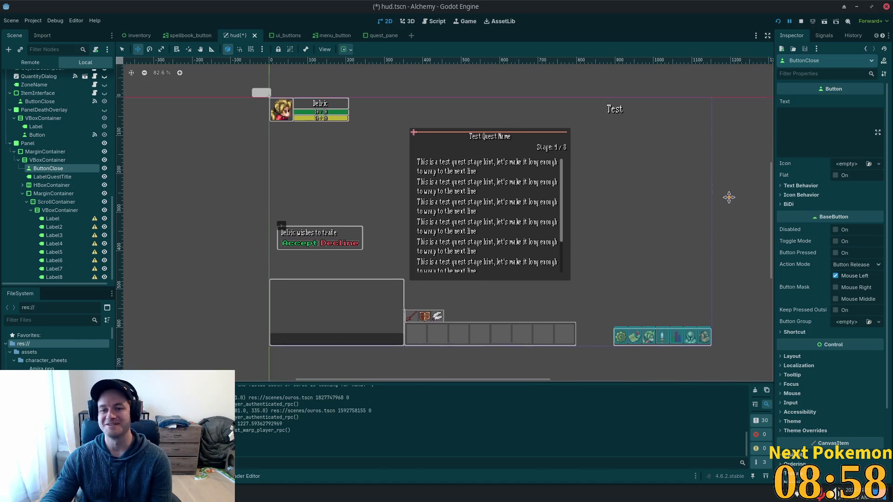
pyautogui.scroll(2, 611, 218)
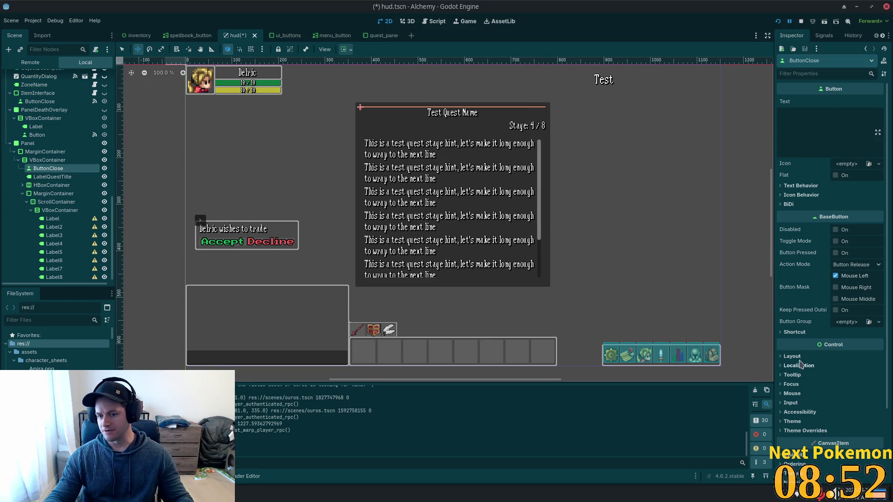
pyautogui.scroll(-3, 812, 353)
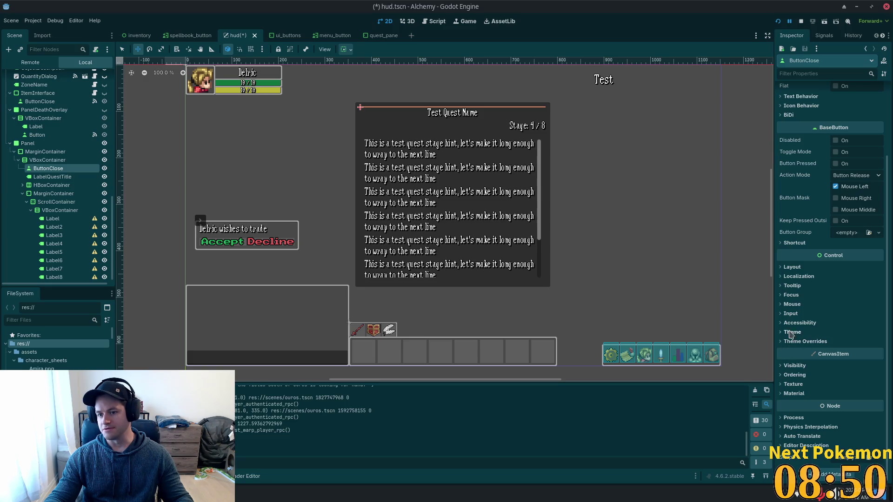
# Step: Expand ButtonClose's Layout > Container Sizing and open its Vertical and Horizontal sizing dropdowns
pyautogui.click(792, 267)
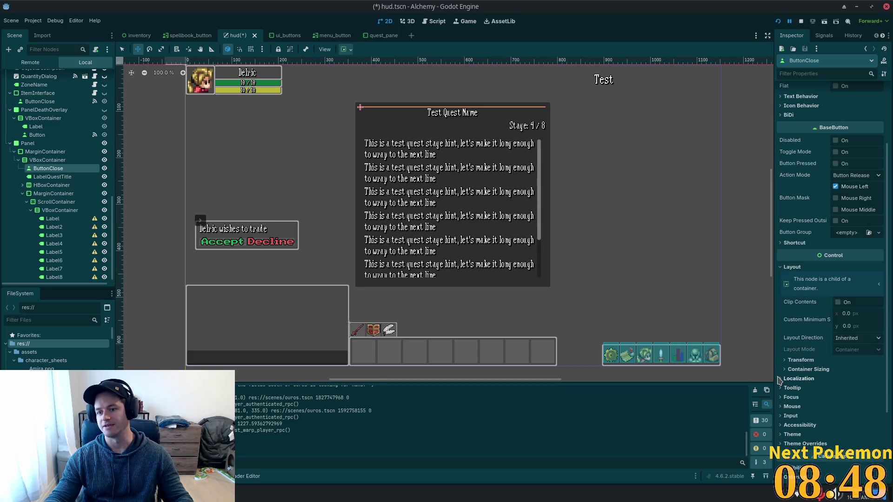
pyautogui.click(811, 370)
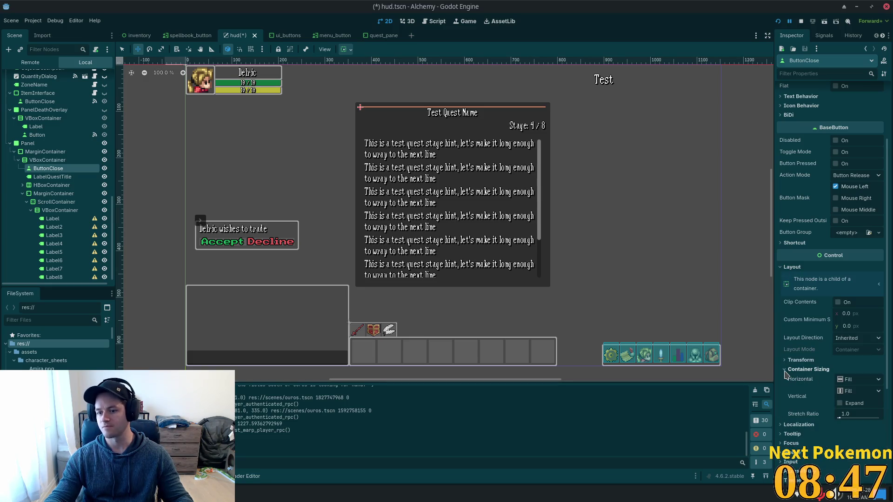
pyautogui.click(859, 392)
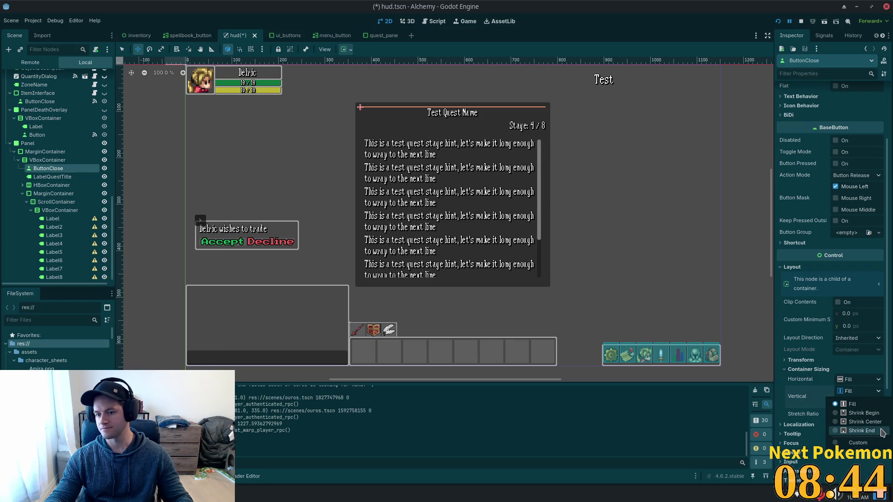
pyautogui.click(861, 382)
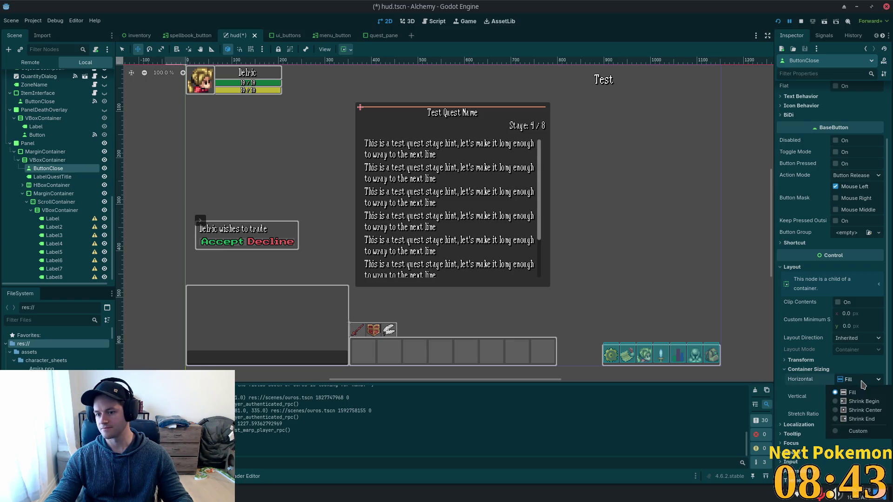
# Step: Set ButtonClose's horizontal container sizing to Shrink End and its button text to X
pyautogui.click(861, 419)
pyautogui.scroll(3, 854, 189)
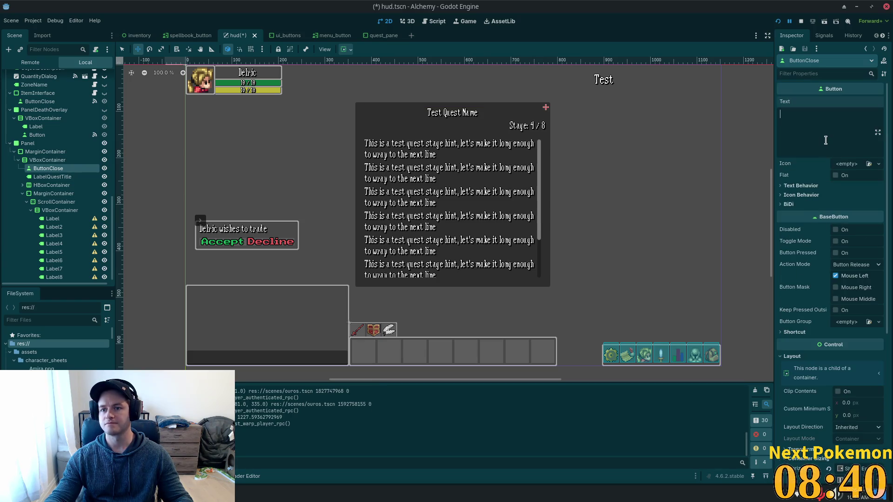
pyautogui.write('X')
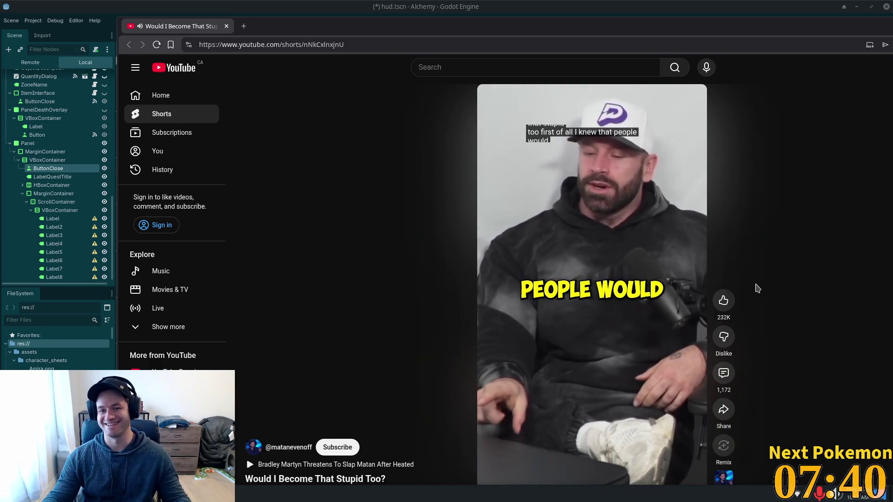
# Step: Close the browser tab playing the YouTube Short to reveal the hud.tscn editor
pyautogui.moveTo(624, 272)
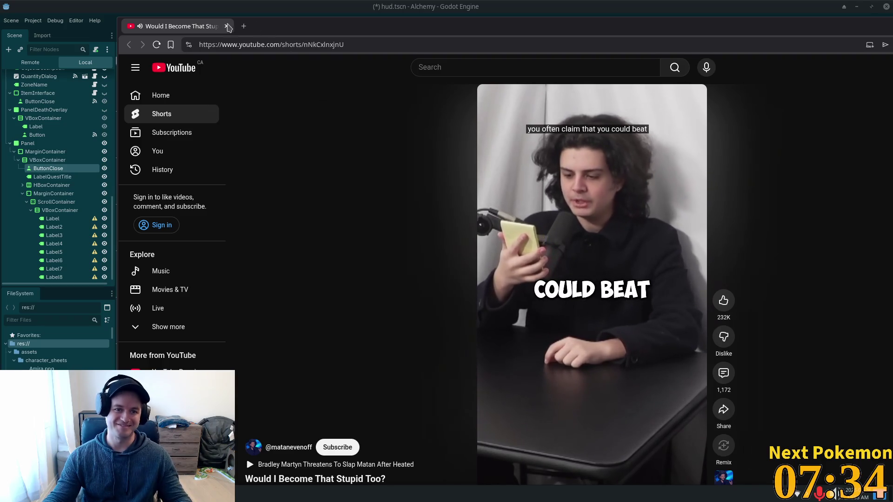
pyautogui.click(227, 27)
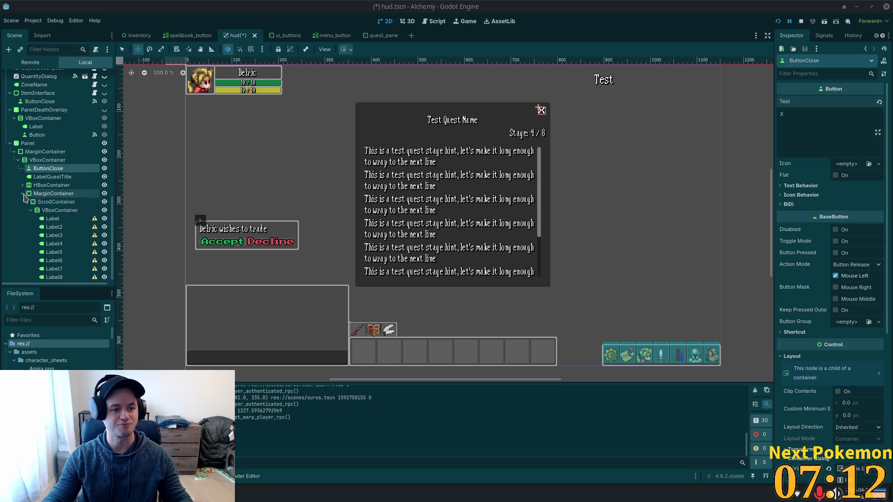
pyautogui.scroll(-1, 25, 197)
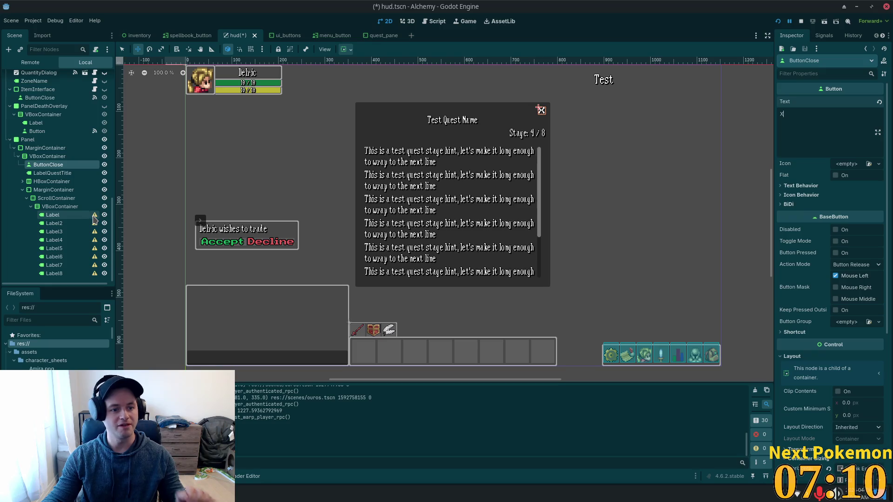
# Step: Bring the browser window with the YouTube video up over the editor's right side
pyautogui.moveTo(95, 218)
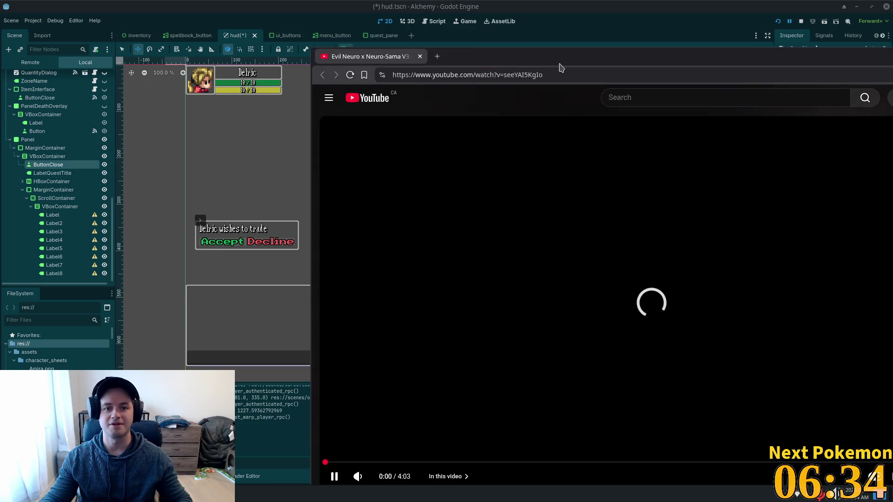
# Step: Shift the video browser window aside so the Godot editor and quest pane show fully
pyautogui.moveTo(531, 54); pyautogui.dragTo(541, 54)
pyautogui.click(541, 109)
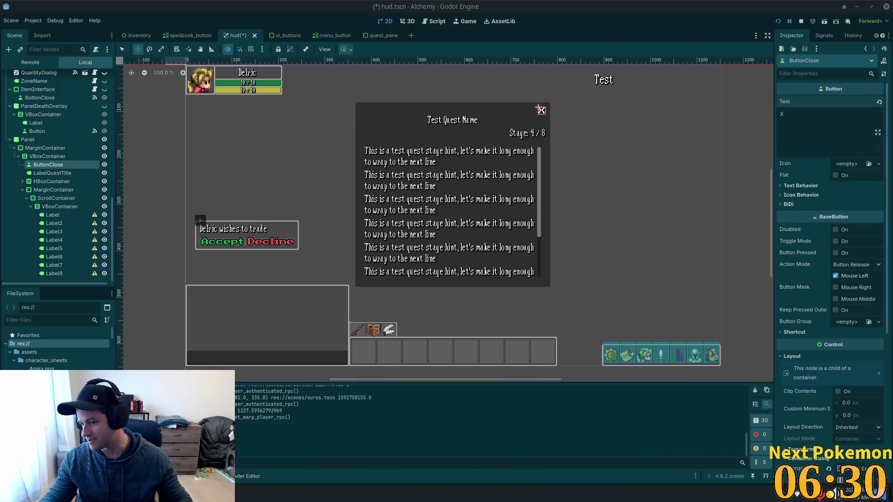
pyautogui.hotkey('alt', 'Tab')
pyautogui.moveTo(524, 19)
pyautogui.mouseDown()
pyautogui.moveTo(511, 32)
pyautogui.moveTo(446, 37)
pyautogui.mouseUp()
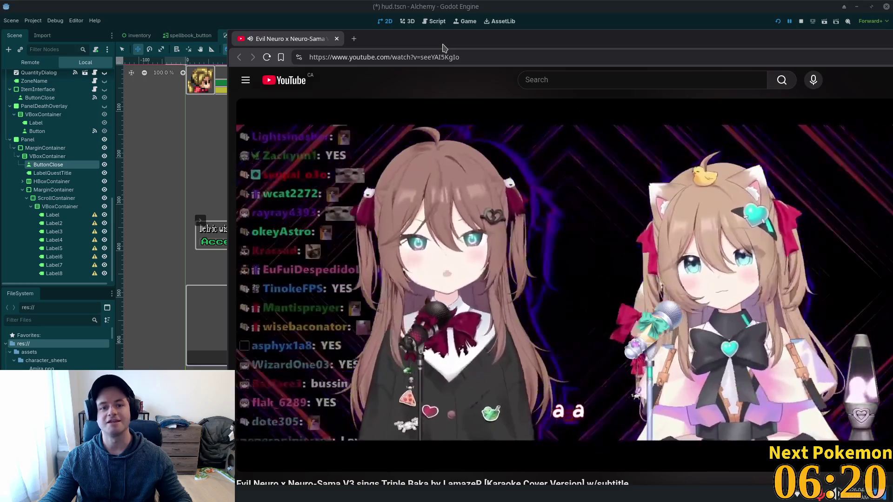
pyautogui.moveTo(438, 44); pyautogui.dragTo(892, 76)
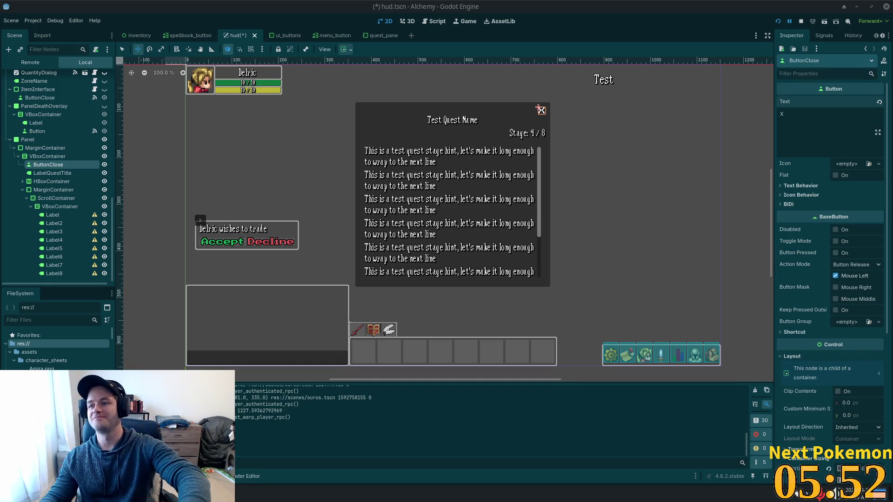
# Step: Close the browser window playing the Short and select the quest Panel node in Godot
pyautogui.hotkey('alt', 'Tab')
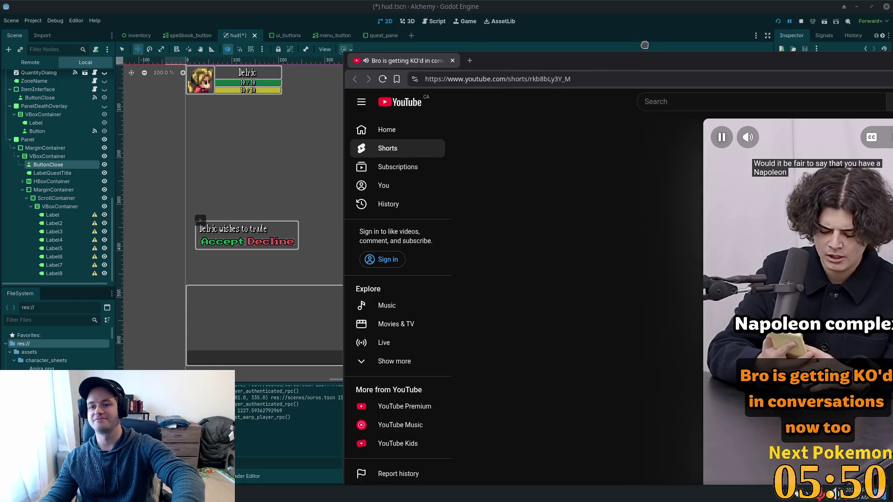
pyautogui.moveTo(632, 63); pyautogui.dragTo(567, 53)
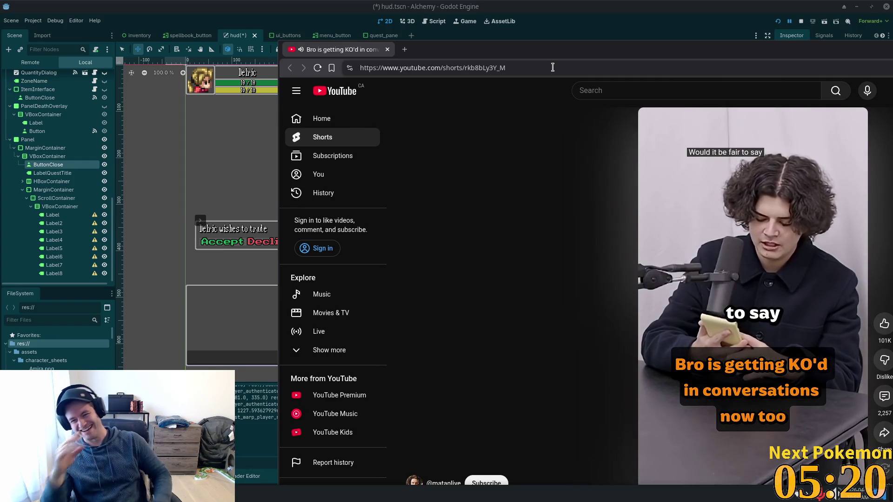
pyautogui.click(388, 49)
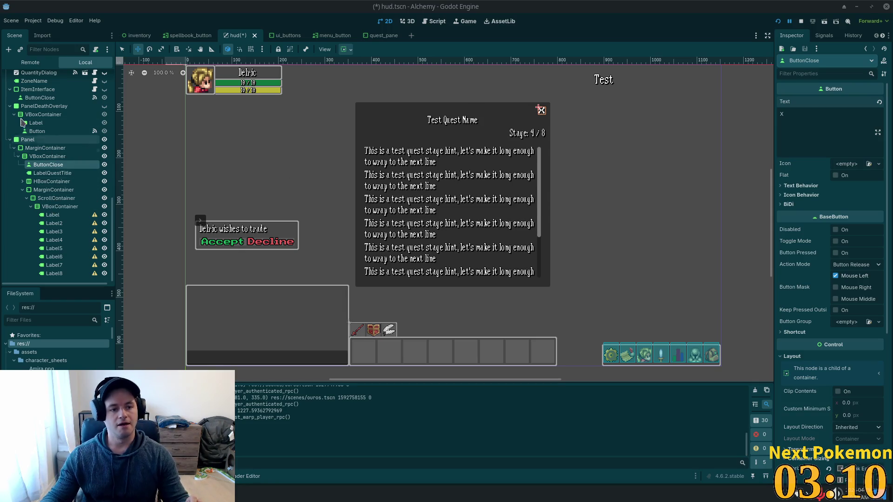
pyautogui.click(28, 139)
# Step: Choose Save Branch as Scene on the quest Panel node in the Scene dock
pyautogui.scroll(3, 35, 218)
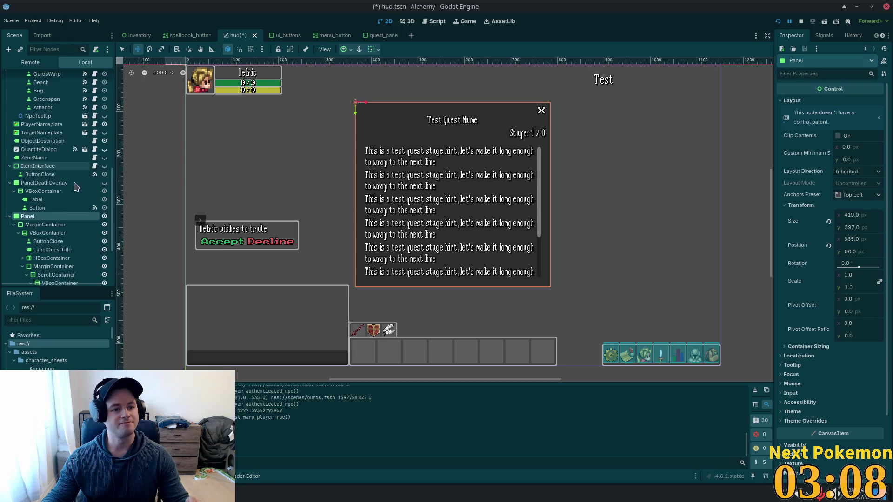
pyautogui.rightClick(35, 218)
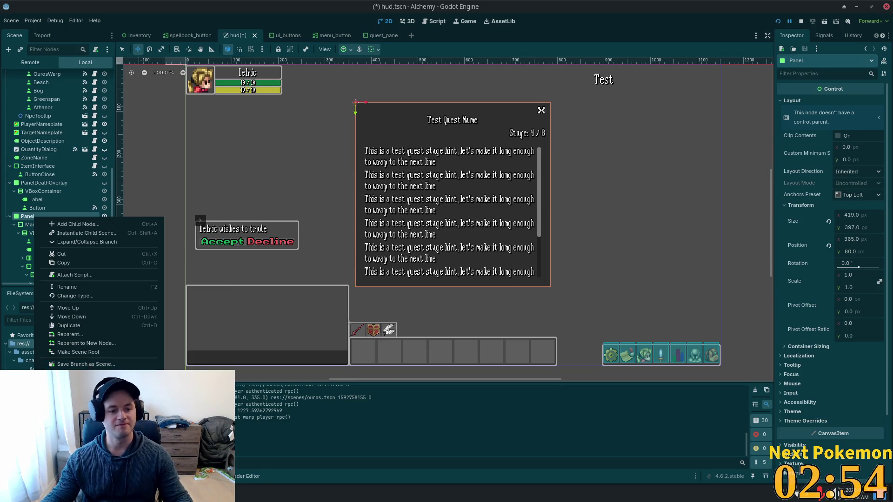
pyautogui.click(95, 365)
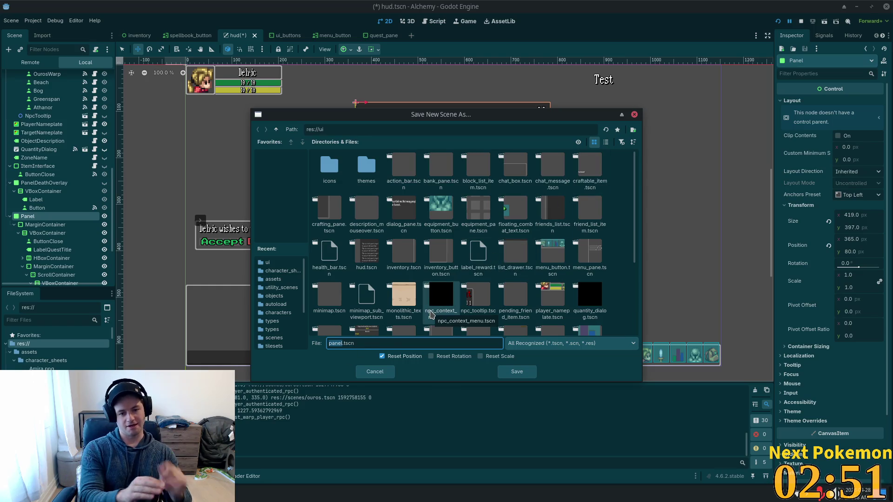
# Step: Save the Panel branch as quest_log_panel.tscn, then bring the YouTube video over the editor
pyautogui.write('QuestL')
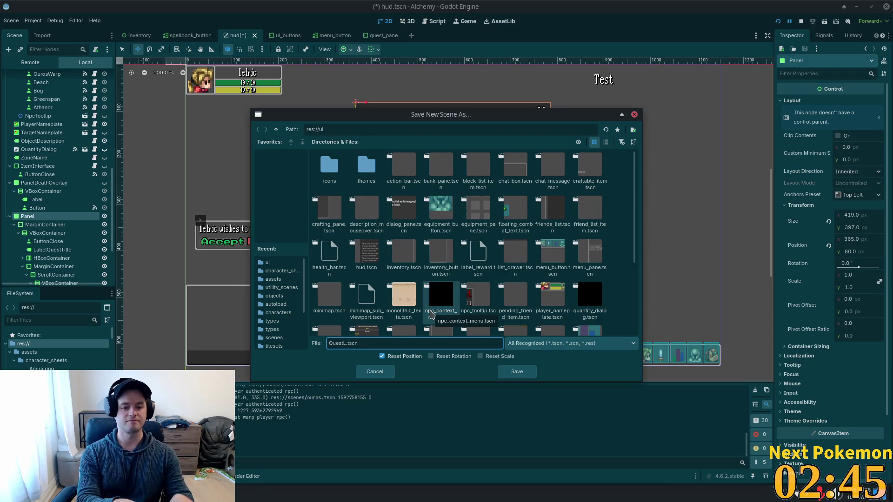
pyautogui.press('BackSpace')
pyautogui.press('BackSpace')
pyautogui.press('BackSpace')
pyautogui.press('BackSpace')
pyautogui.write('quest')
pyautogui.write('_log_pan')
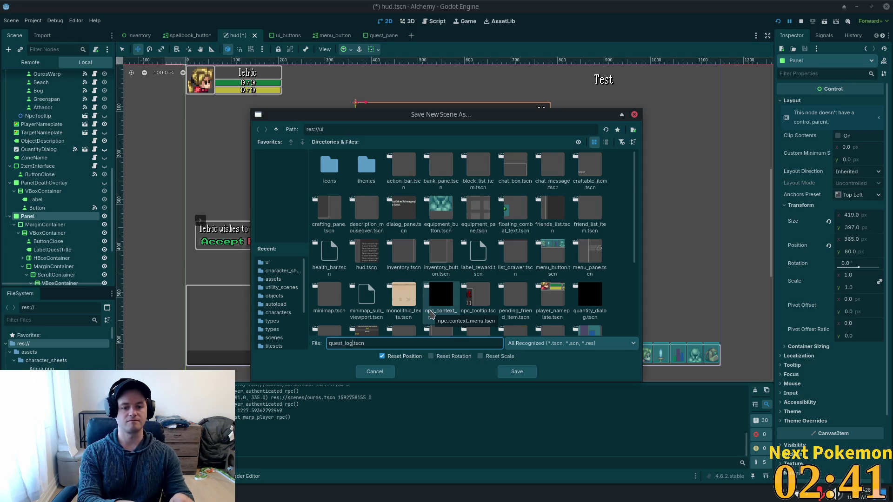
pyautogui.write('el')
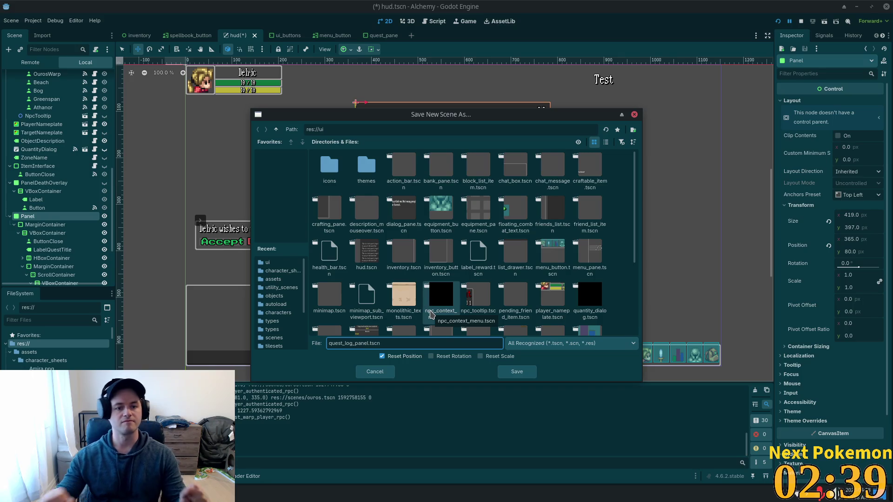
pyautogui.click(516, 371)
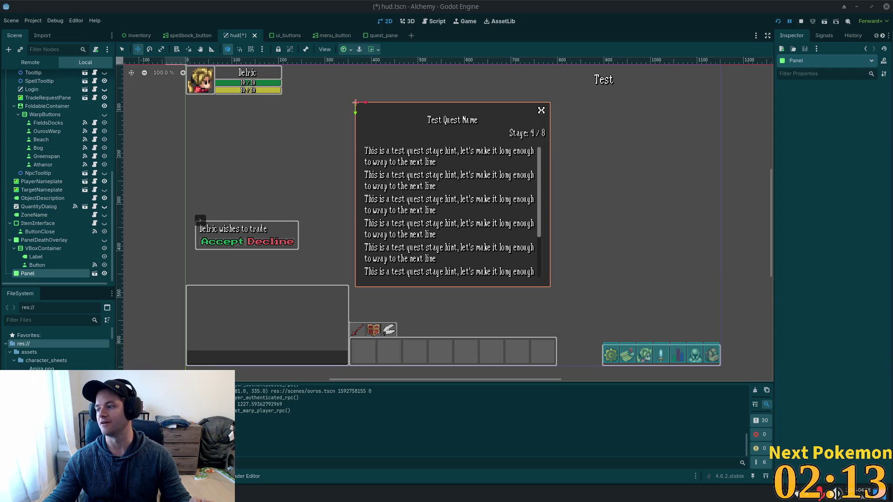
pyautogui.moveTo(892, 70)
pyautogui.mouseDown()
pyautogui.moveTo(482, 71)
pyautogui.moveTo(437, 50)
pyautogui.mouseUp()
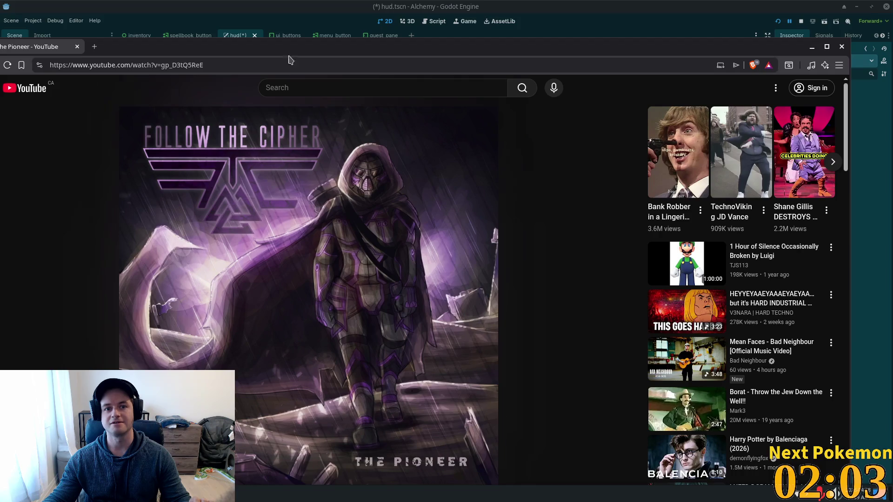
# Step: Switch back to Godot, then on to the code editor showing quest_manager.gd
pyautogui.hotkey('alt', 'Tab')
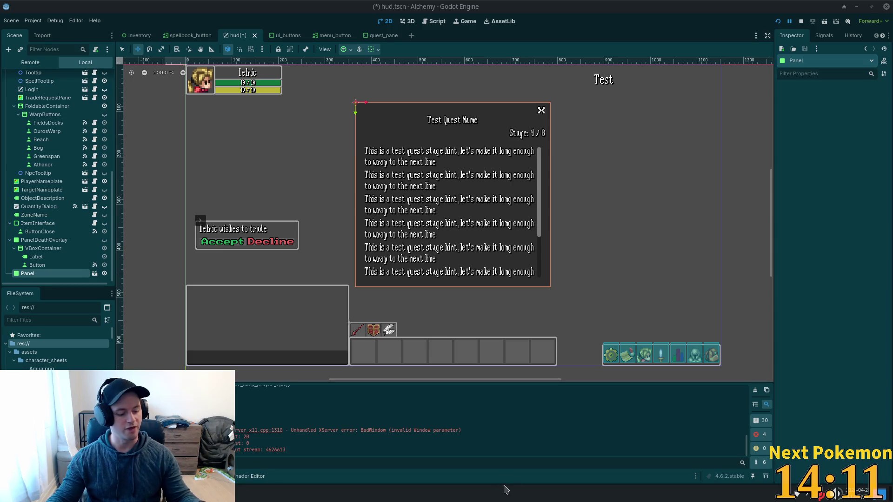
pyautogui.hotkey('alt', 'Tab')
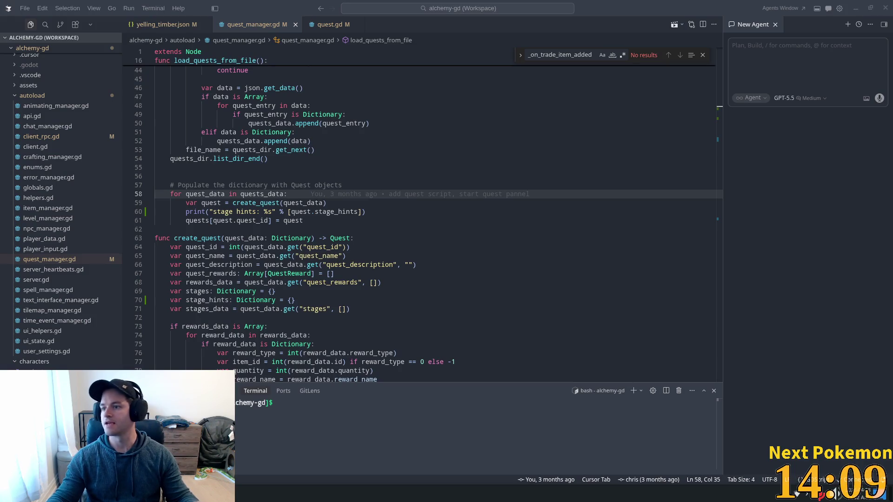
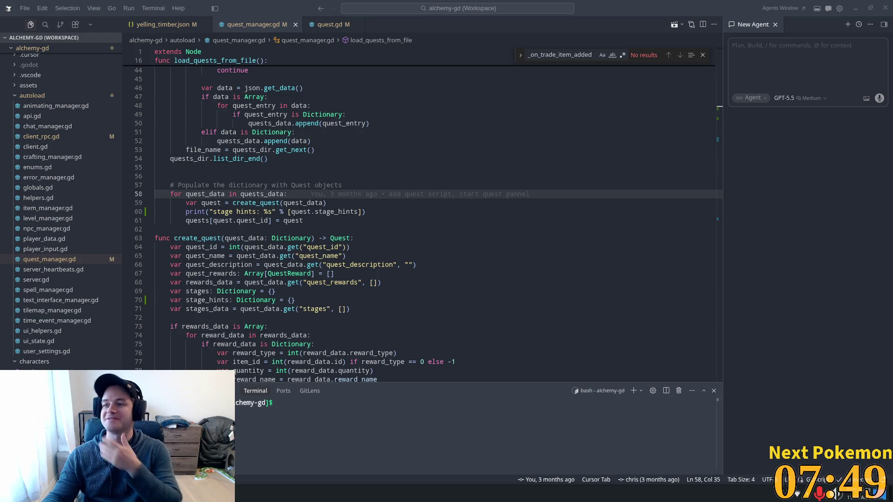
# Step: Remove the print("stage hints…") line 60 from the quest loop and enlarge the terminal slightly
pyautogui.click(284, 252)
pyautogui.click(404, 213)
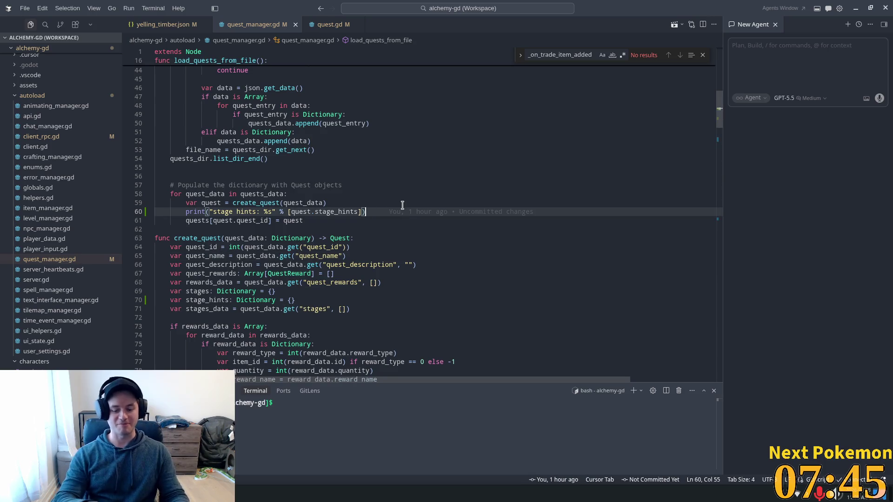
pyautogui.hotkey('shift', 'Home')
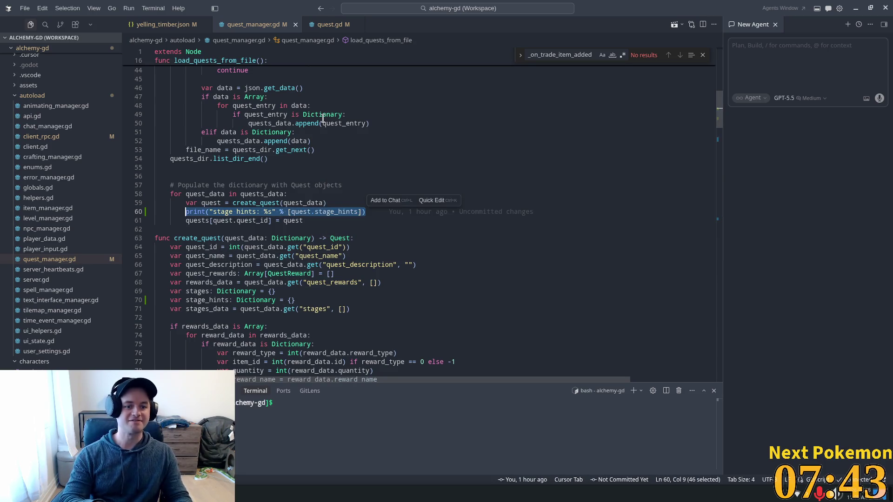
pyautogui.hotkey('shift', 'Home')
pyautogui.press('BackSpace')
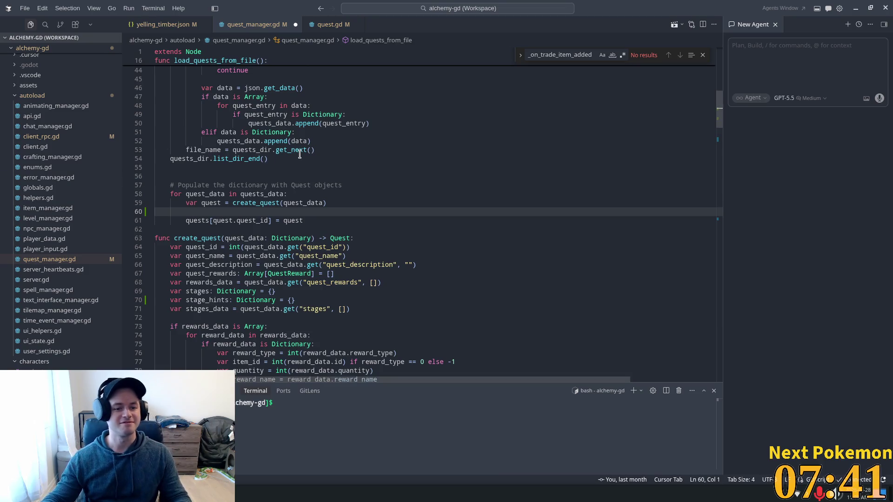
pyautogui.scroll(3, 340, 210)
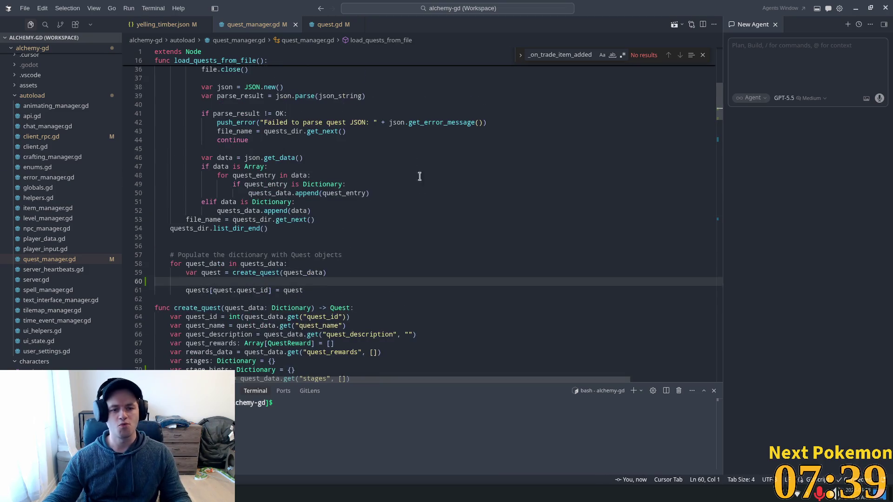
pyautogui.scroll(-3, 331, 239)
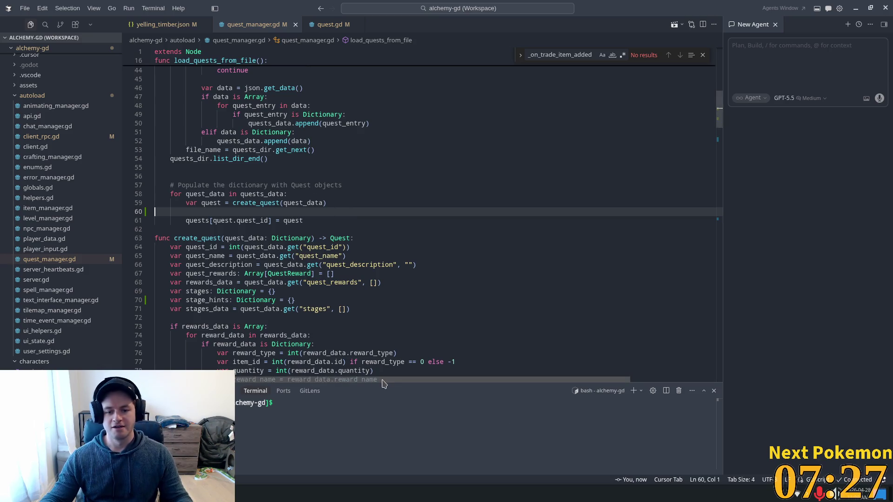
pyautogui.moveTo(377, 384); pyautogui.dragTo(377, 375)
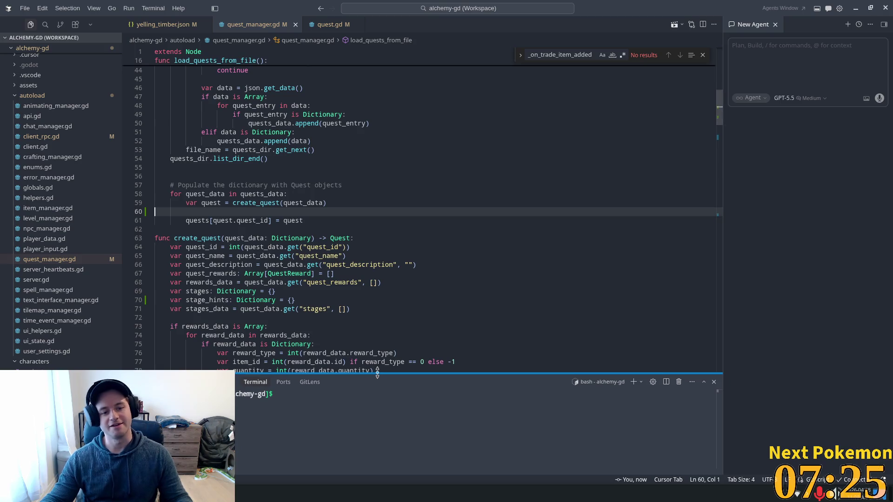
# Step: Widen the Explorer sidebar and highlight the quest variable's uses on line 61
pyautogui.moveTo(120, 223); pyautogui.dragTo(139, 223)
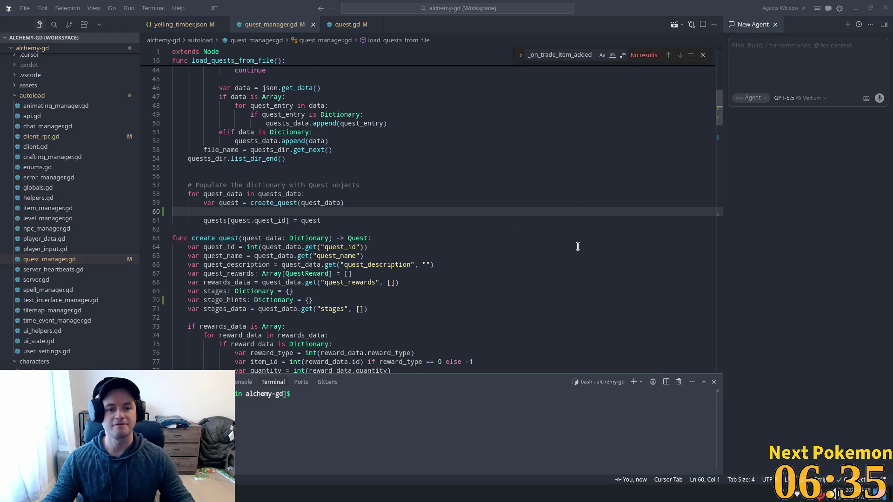
pyautogui.click(570, 229)
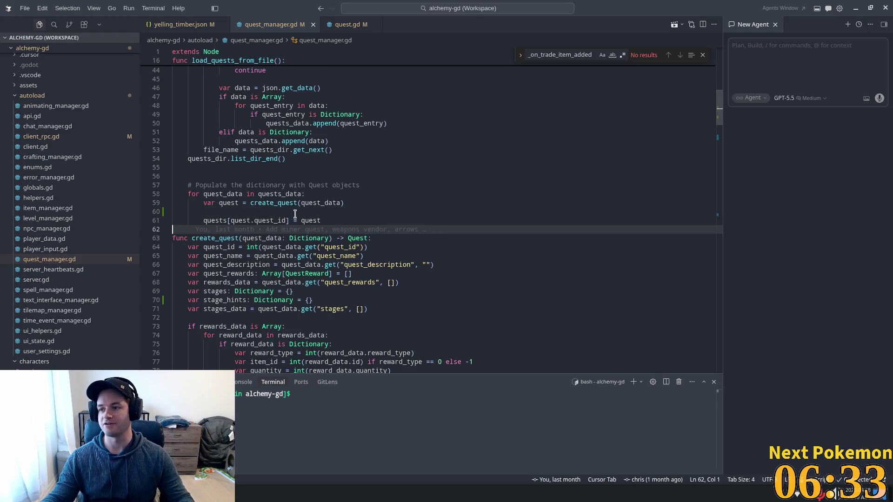
pyautogui.click(321, 221)
pyautogui.doubleClick(310, 221)
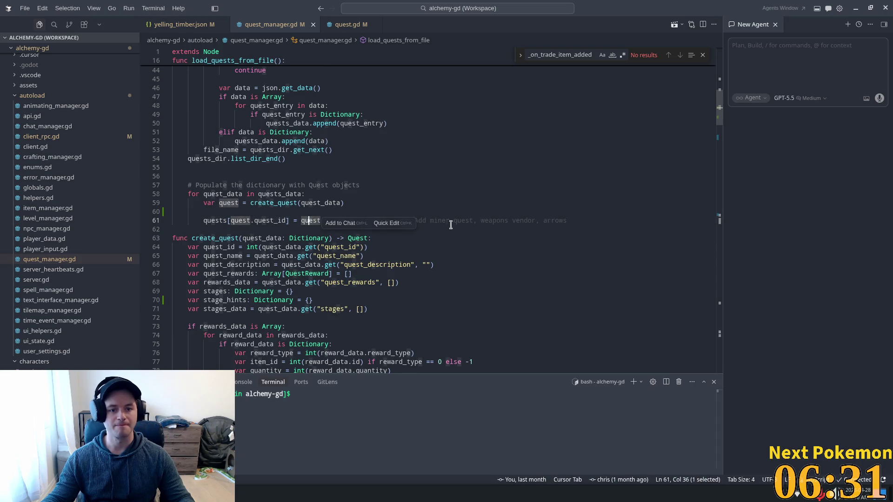
pyautogui.click(424, 220)
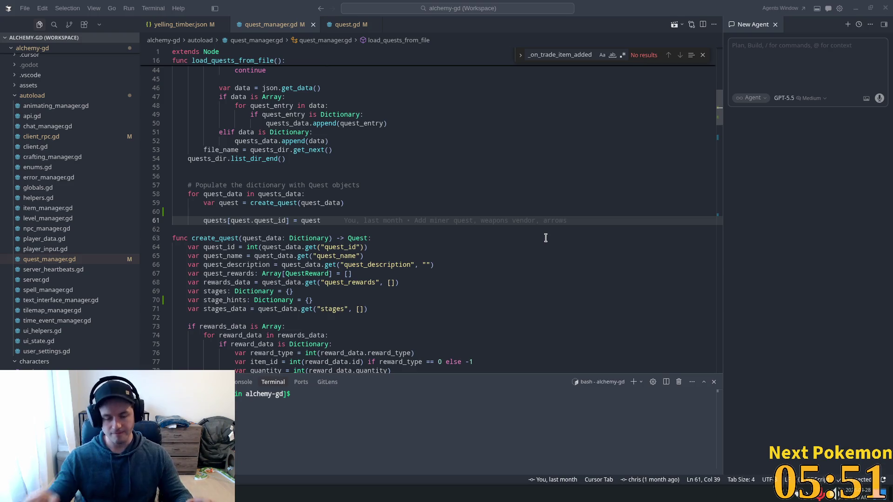
pyautogui.scroll(-1, 382, 229)
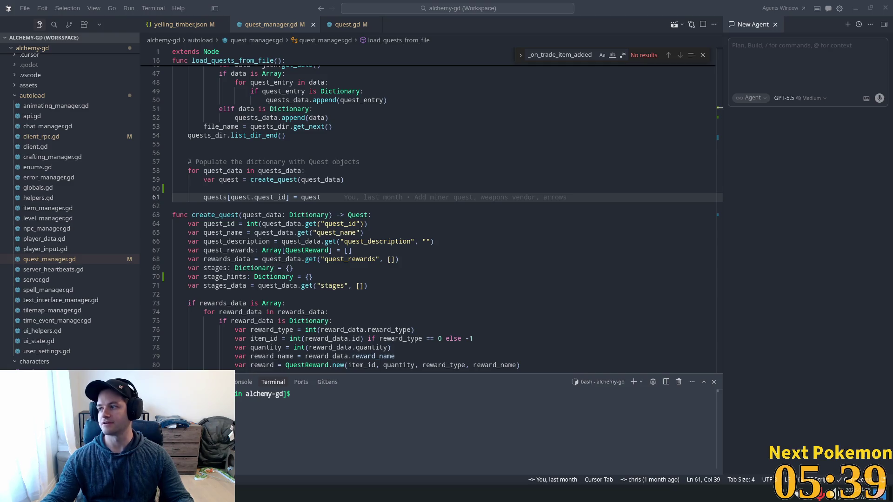
pyautogui.hotkey('alt', 'Tab')
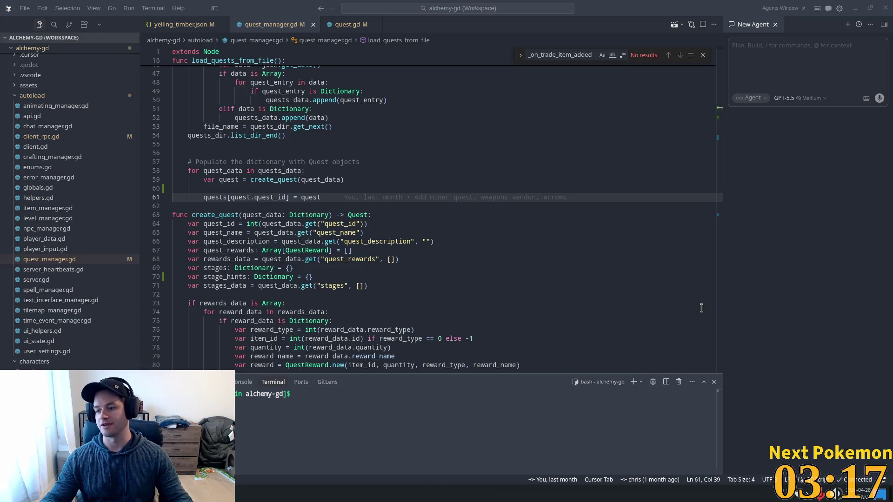
pyautogui.click(441, 168)
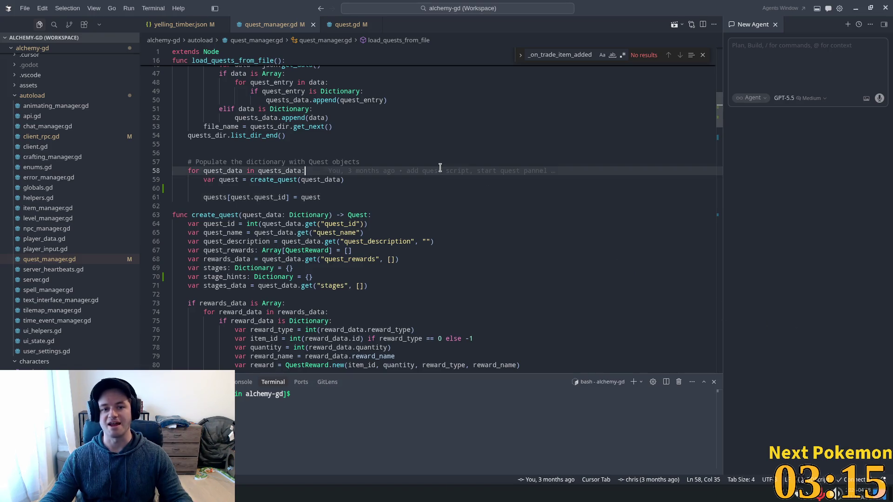
# Step: Check create_quest's stages declaration on line 69, then bring the running Alchemy game forward
pyautogui.click(338, 189)
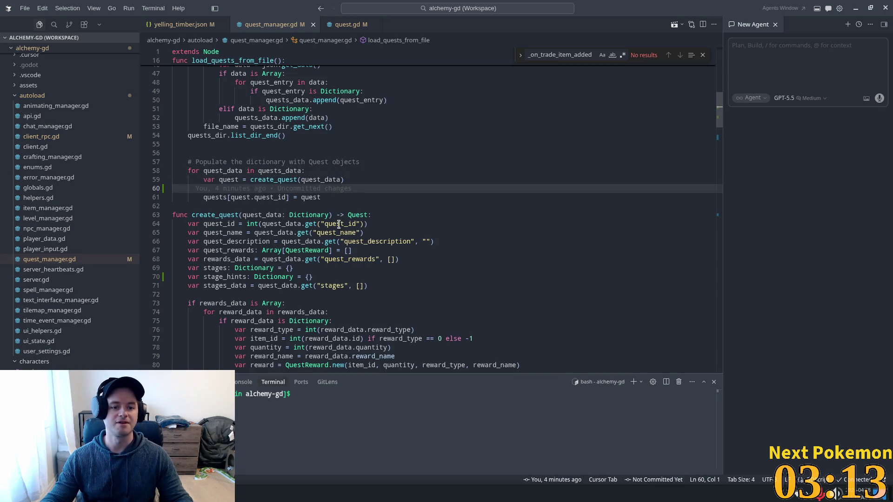
pyautogui.scroll(-2, 331, 229)
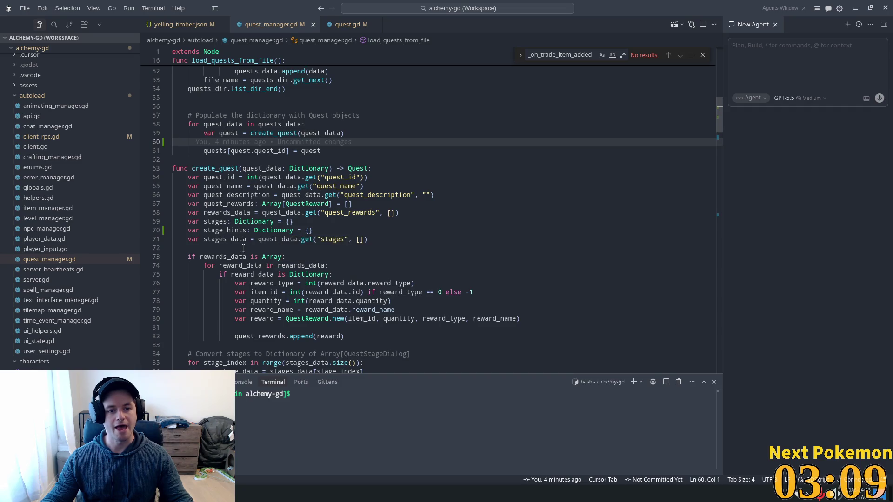
pyautogui.click(204, 222)
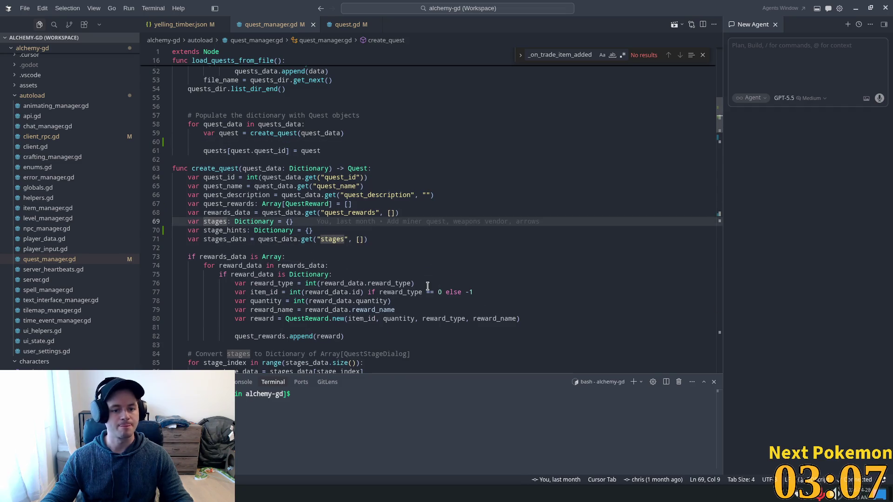
pyautogui.scroll(-4, 385, 278)
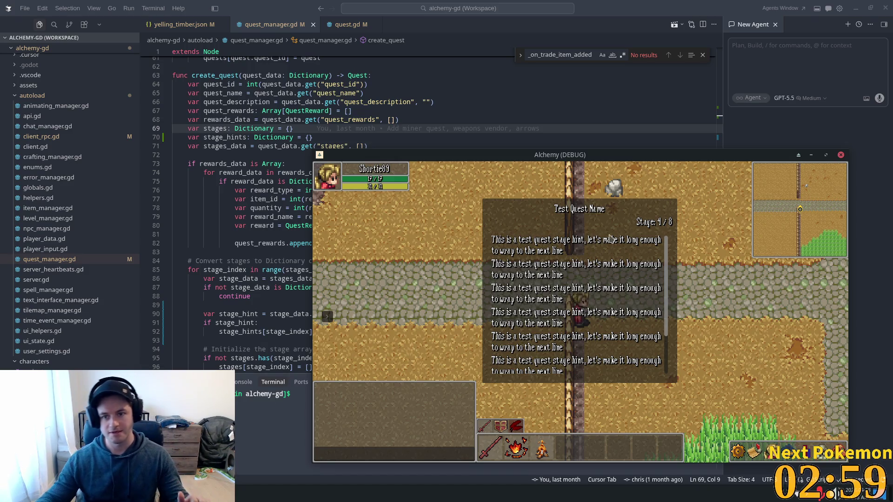
pyautogui.hotkey('alt', 'Tab')
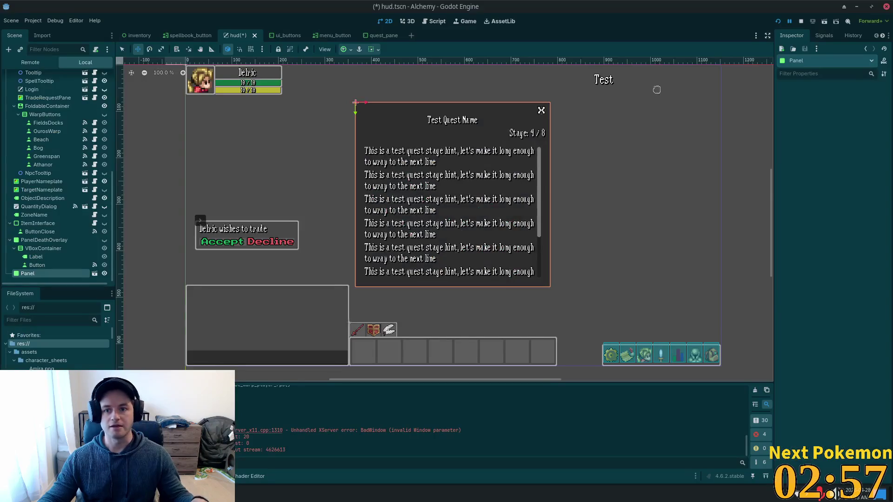
# Step: Restart and close the running game, then rename the hud's Panel node to QuestLogPanel
pyautogui.click(777, 21)
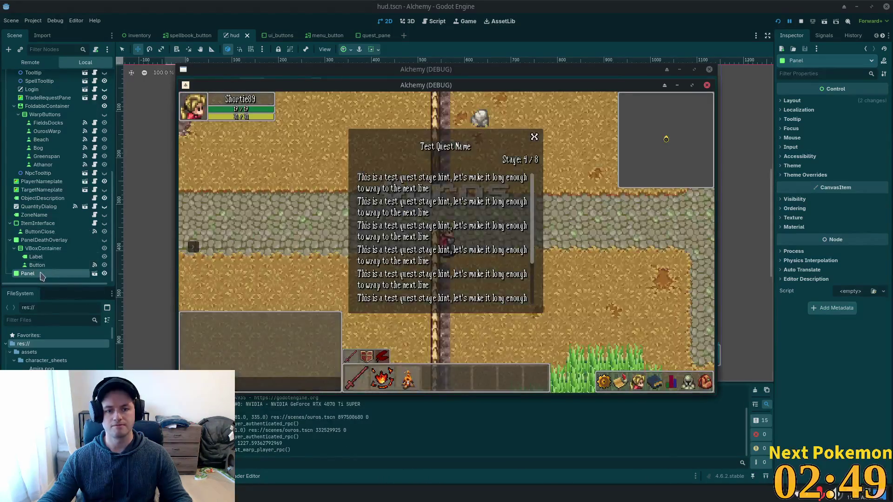
pyautogui.click(618, 4)
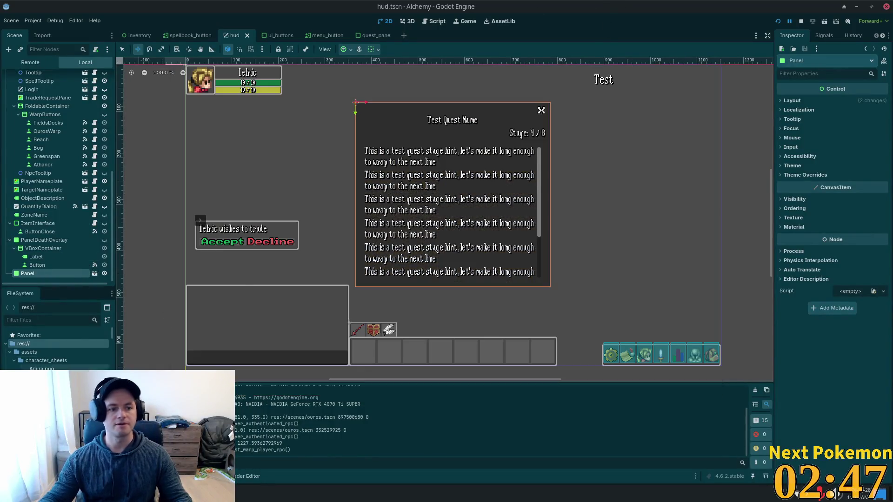
pyautogui.click(48, 273)
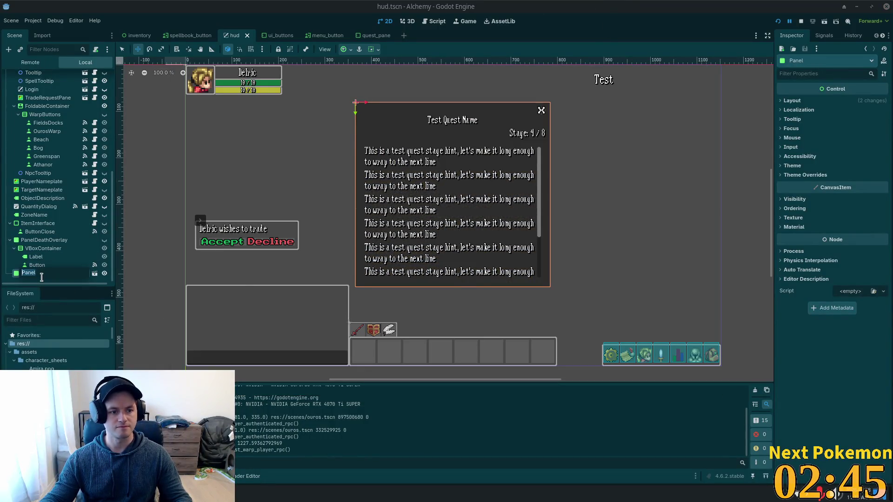
pyautogui.write('Quest')
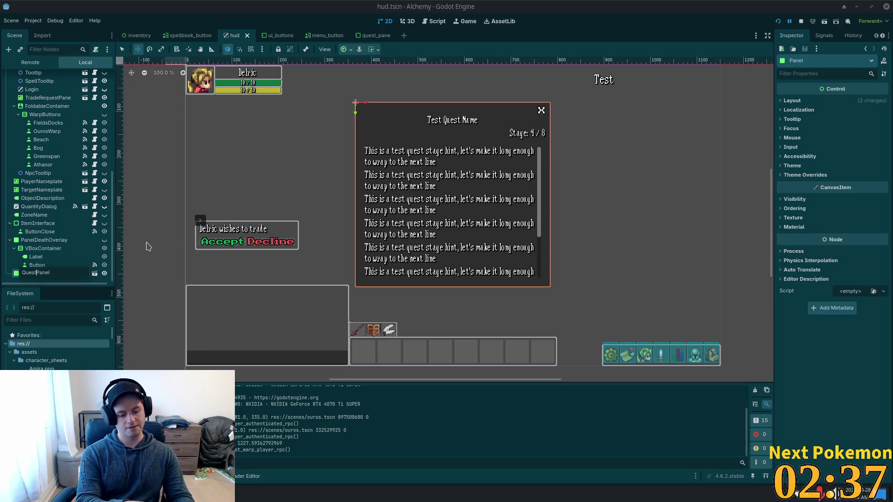
pyautogui.write('og')
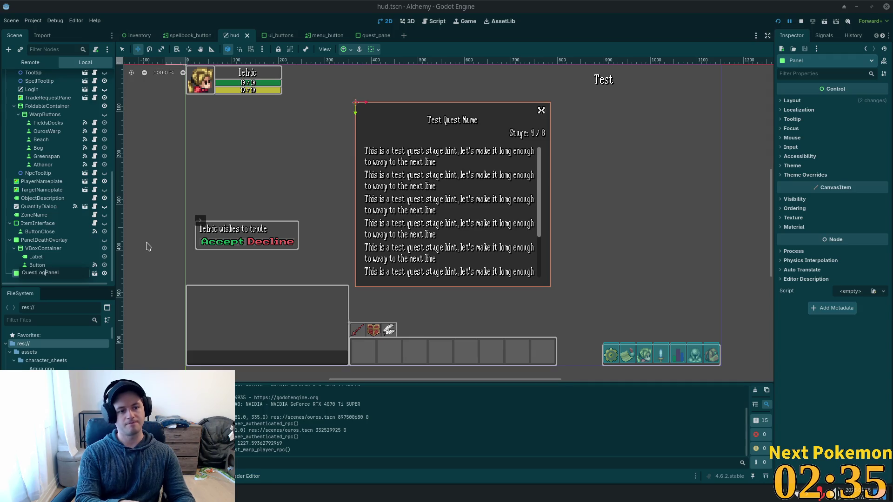
pyautogui.press('Return')
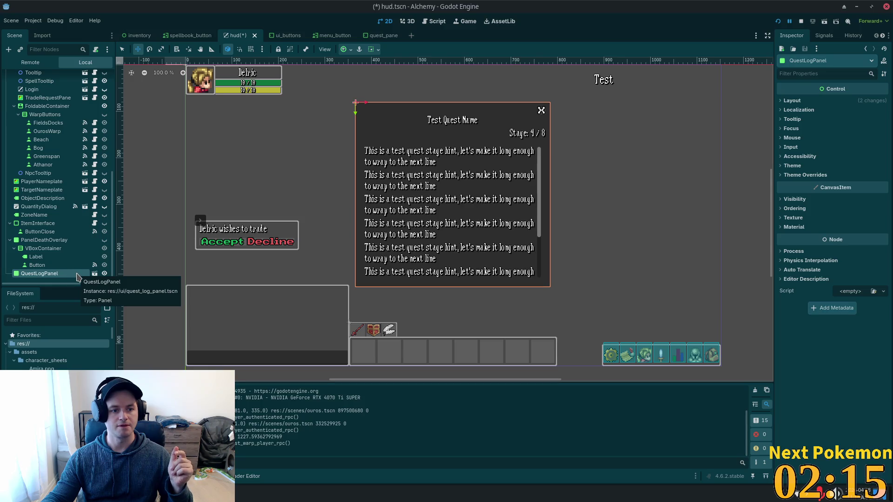
pyautogui.click(433, 26)
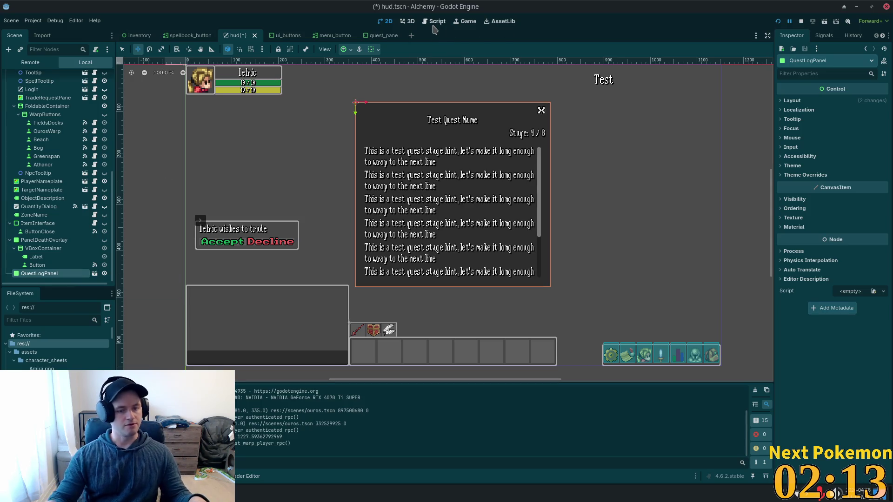
# Step: Reopen quest_manager.gd and highlight the stage_hints declaration and quests_dir uses
pyautogui.click(421, 84)
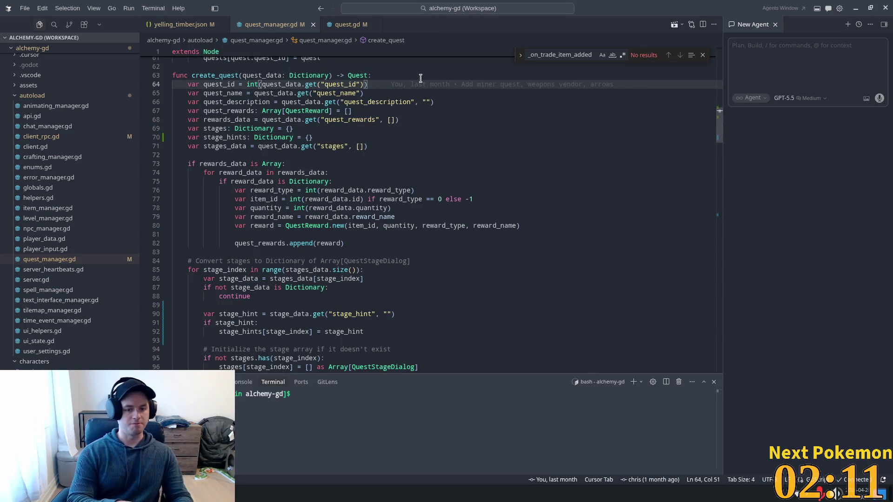
pyautogui.hotkey('ctrl', 'p')
pyautogui.write('Quest_ma')
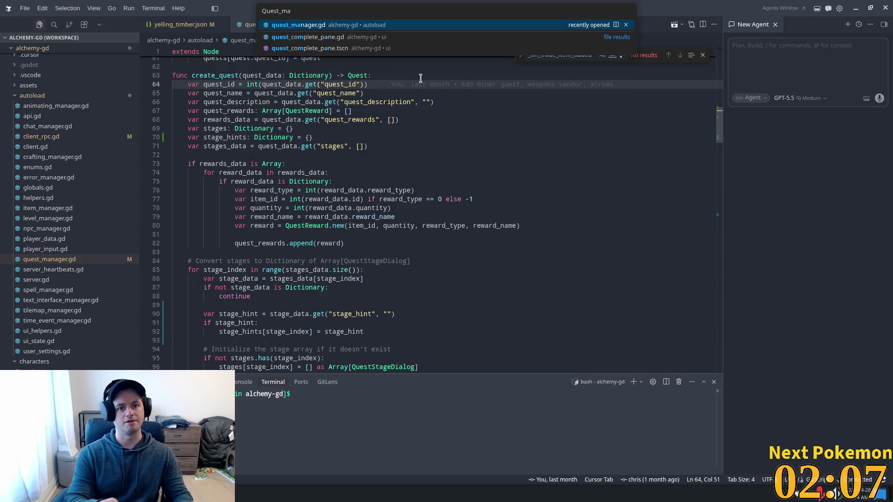
pyautogui.press('Return')
pyautogui.click(408, 138)
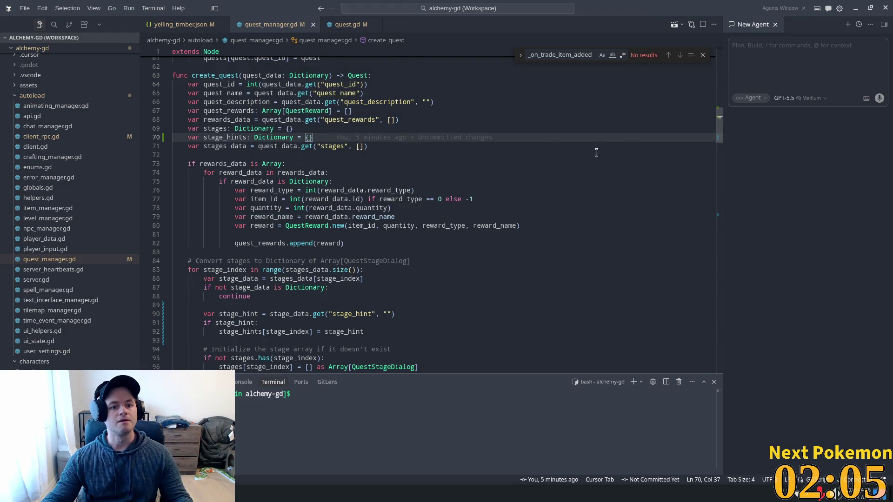
pyautogui.scroll(10, 718, 131)
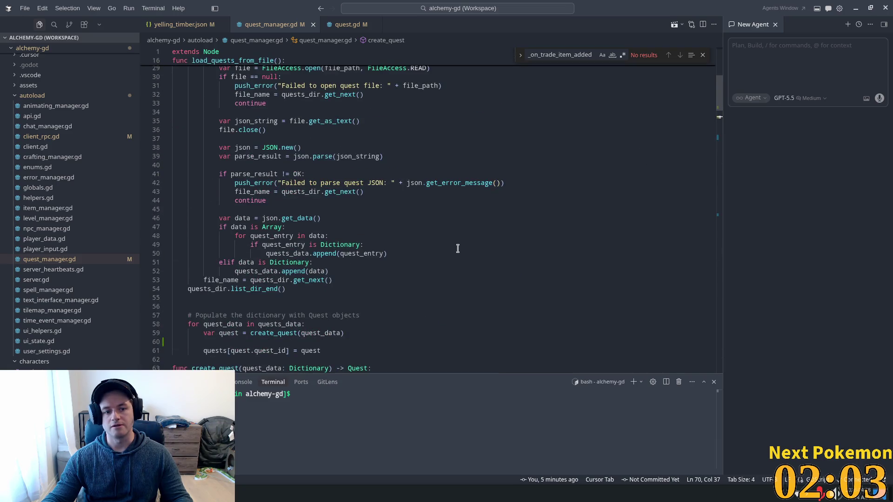
pyautogui.click(204, 294)
pyautogui.doubleClick(208, 289)
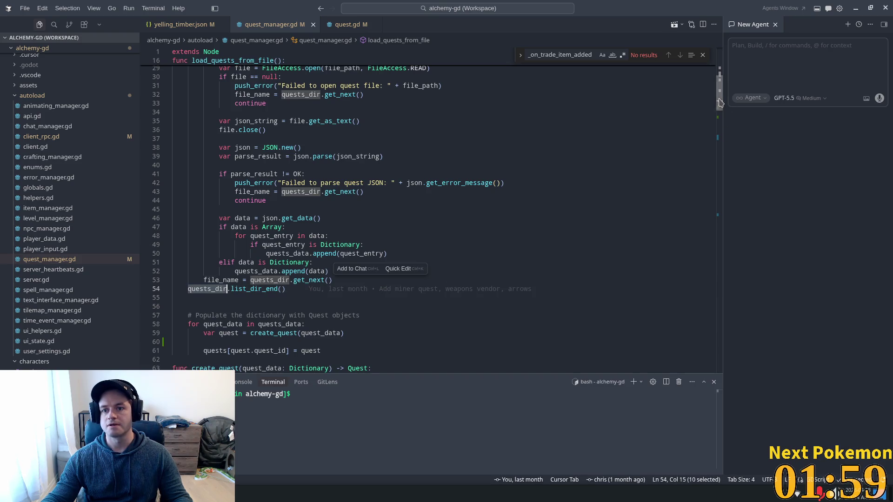
# Step: Review quest_manager.gd's signal names and the yelling_timber.json quest data
pyautogui.moveTo(718, 93); pyautogui.dragTo(711, 14)
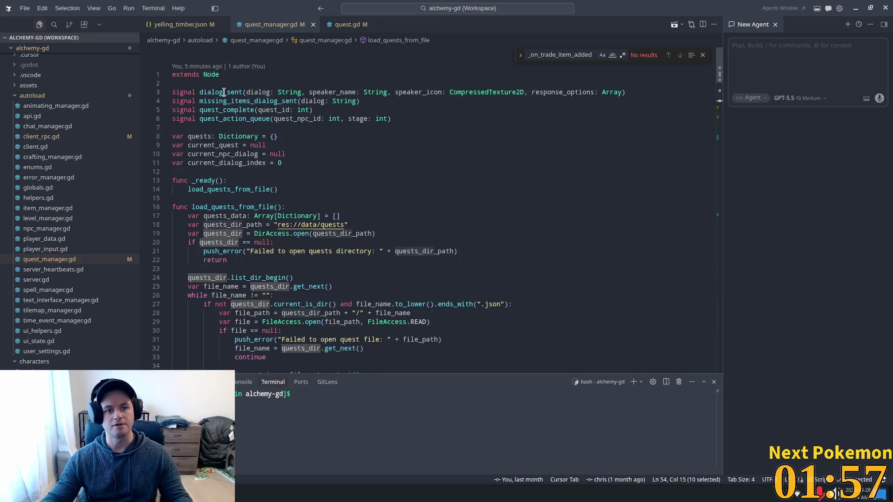
pyautogui.doubleClick(227, 110)
pyautogui.doubleClick(228, 120)
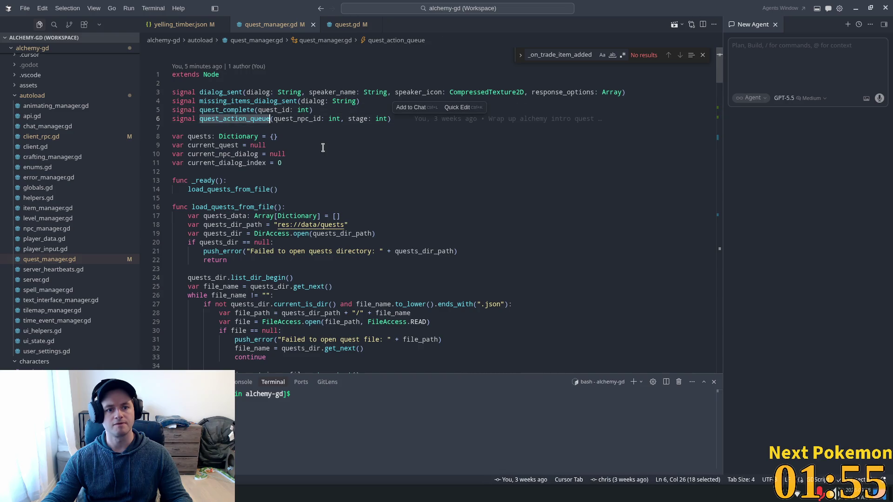
pyautogui.doubleClick(223, 93)
pyautogui.doubleClick(223, 101)
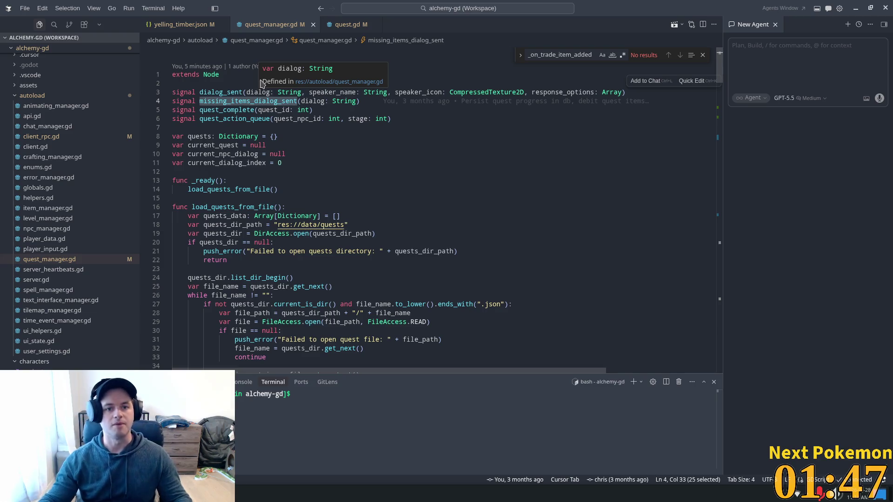
pyautogui.click(480, 163)
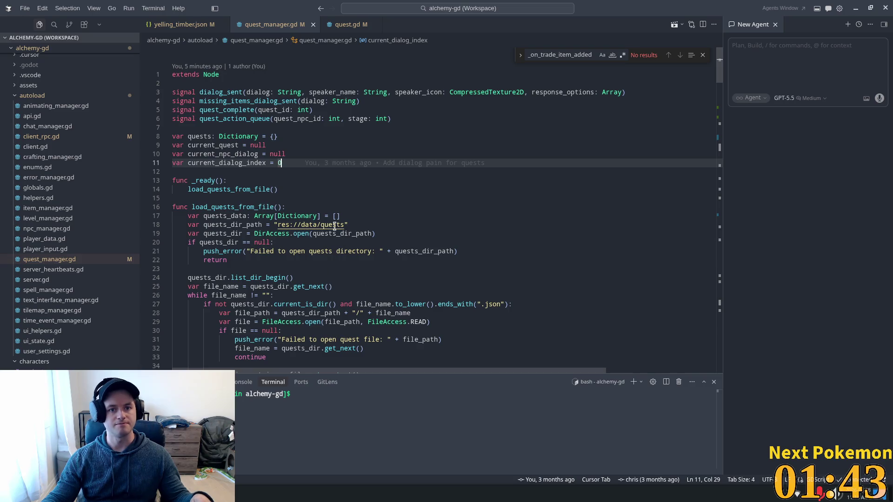
pyautogui.click(179, 25)
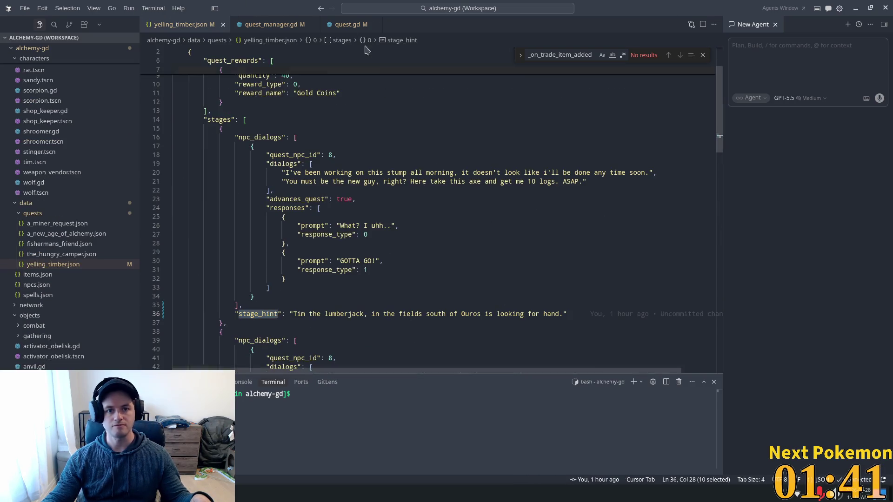
pyautogui.click(261, 25)
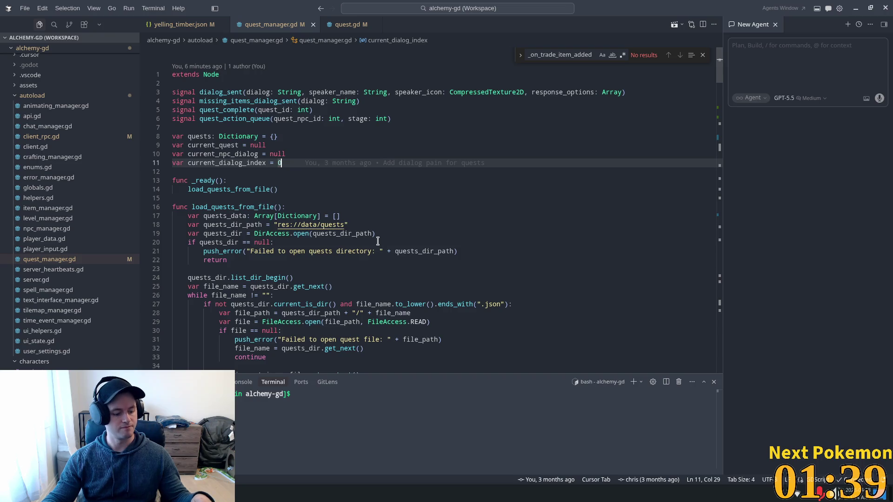
# Step: Open quest_pane.gd and follow its QUEST_LABEL preload to quest_label.tscn
pyautogui.hotkey('ctrl', 'p')
pyautogui.write('quiest_')
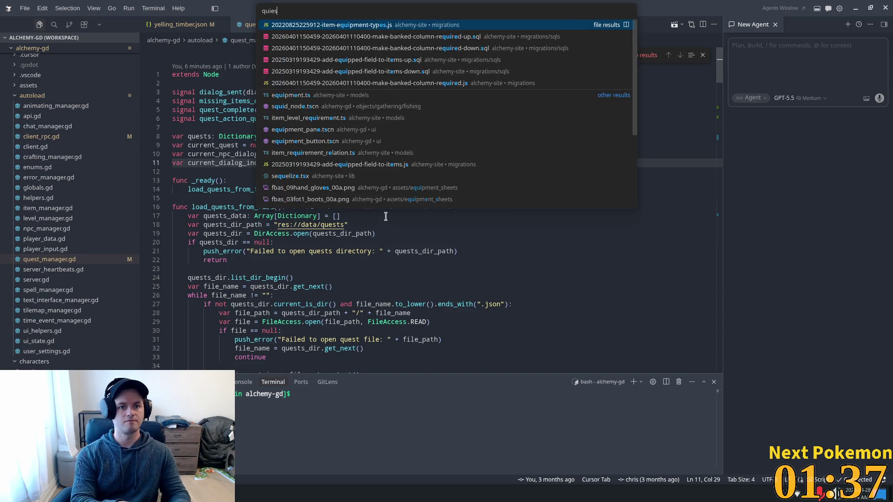
pyautogui.press('BackSpace')
pyautogui.press('BackSpace')
pyautogui.press('BackSpace')
pyautogui.write('e')
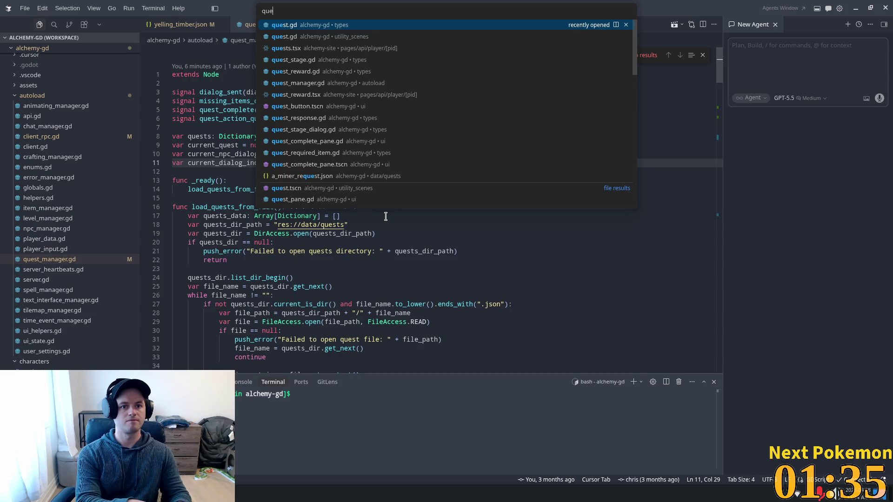
pyautogui.write('st_pan')
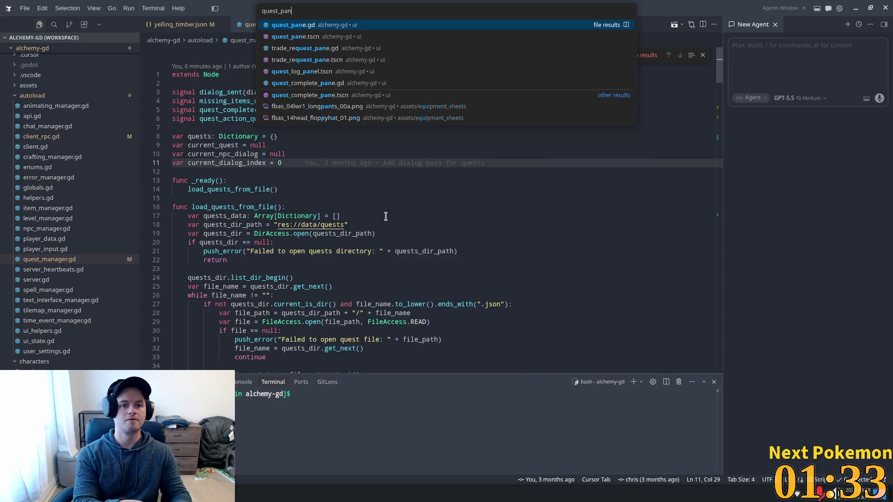
pyautogui.press('Return')
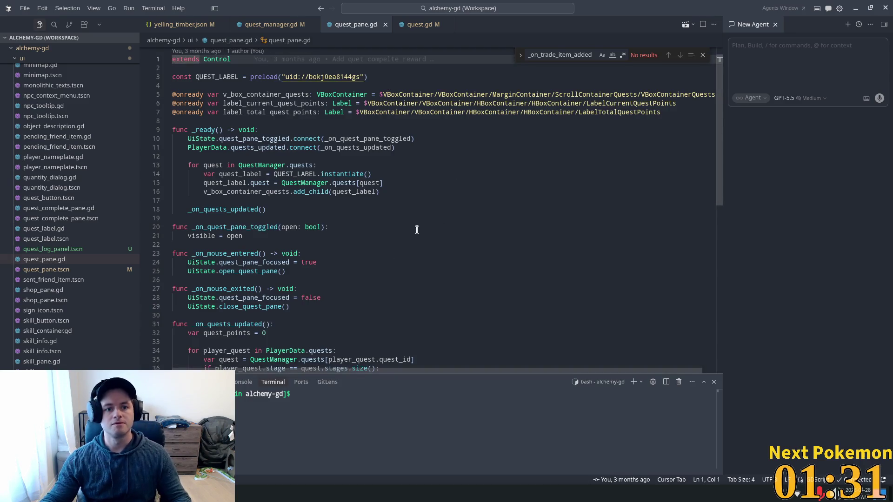
pyautogui.doubleClick(226, 77)
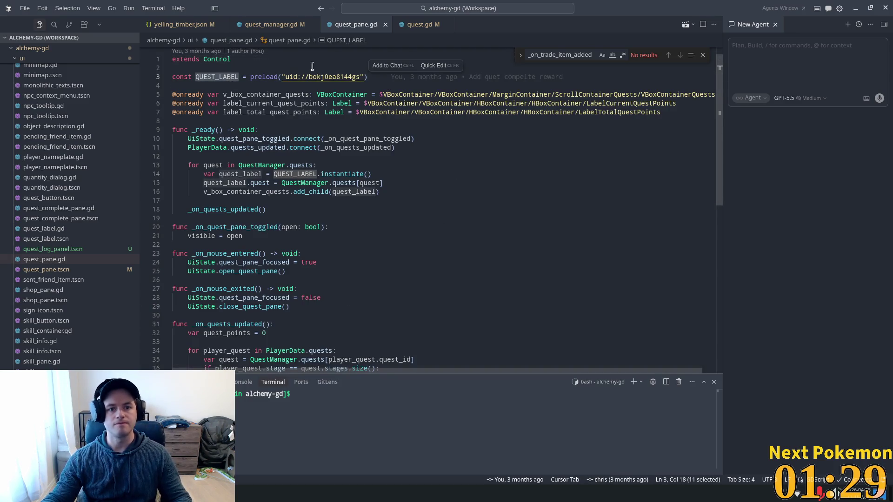
pyautogui.keyDown('ctrl'); pyautogui.click(319, 78); pyautogui.keyUp('ctrl')
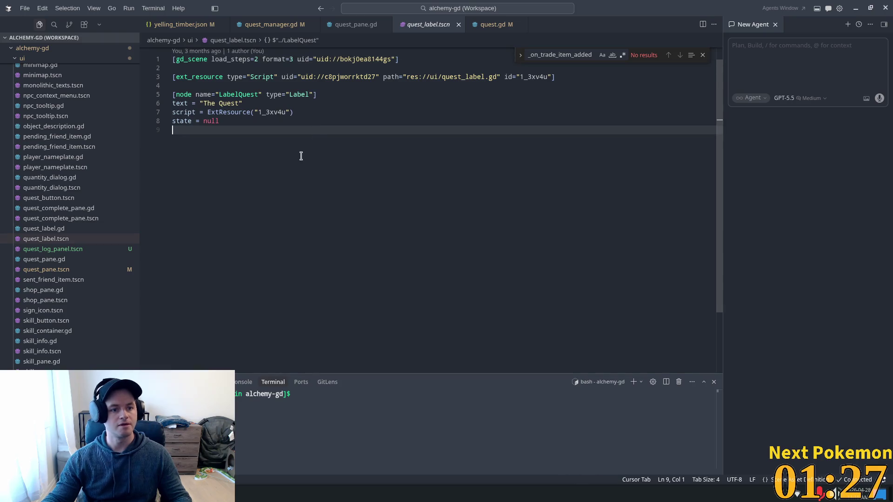
pyautogui.hotkey('alt', 'Tab')
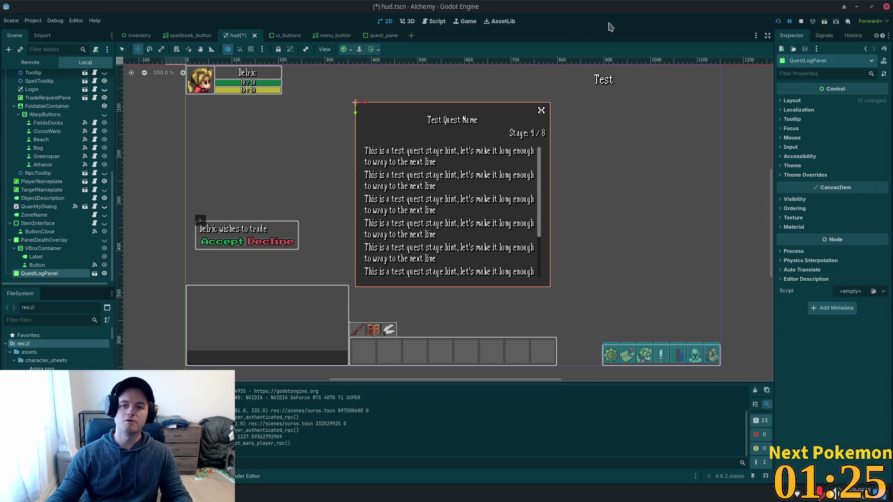
# Step: Quick-open quest_label.gd and inspect its QuestState enum
pyautogui.hotkey('alt', 'shift', 'o')
pyautogui.write('quest_lab')
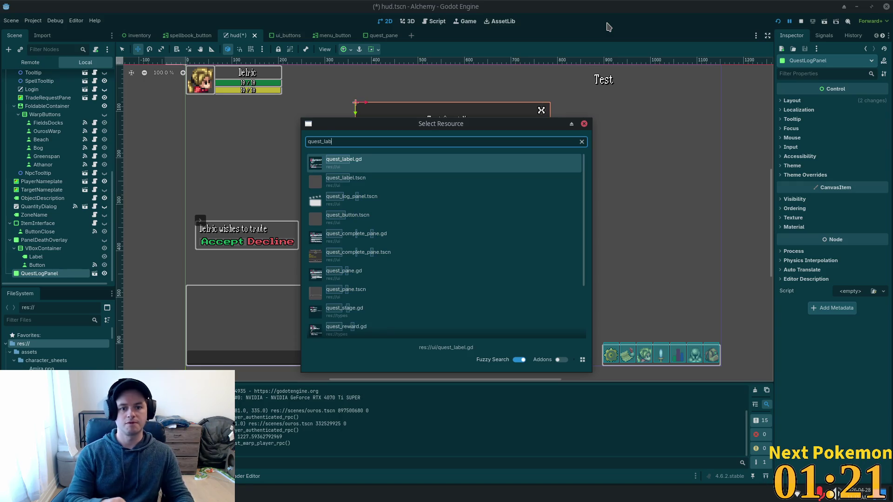
pyautogui.press('Return')
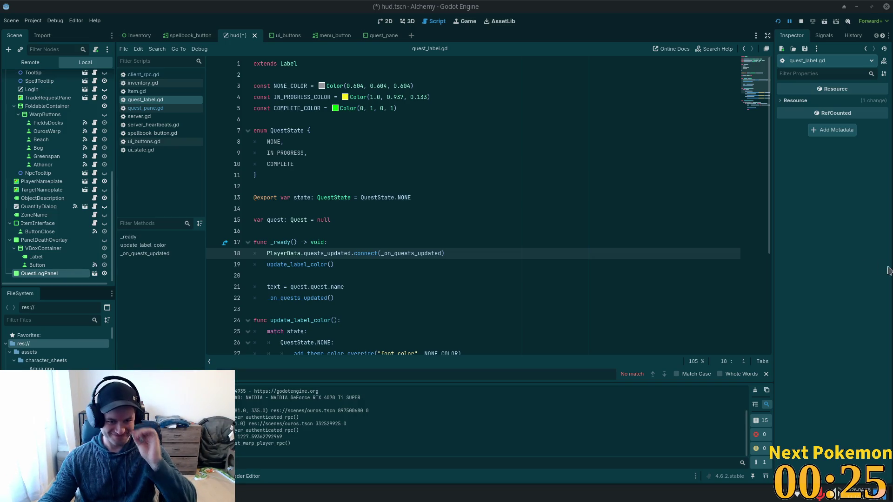
pyautogui.click(424, 201)
pyautogui.click(308, 171)
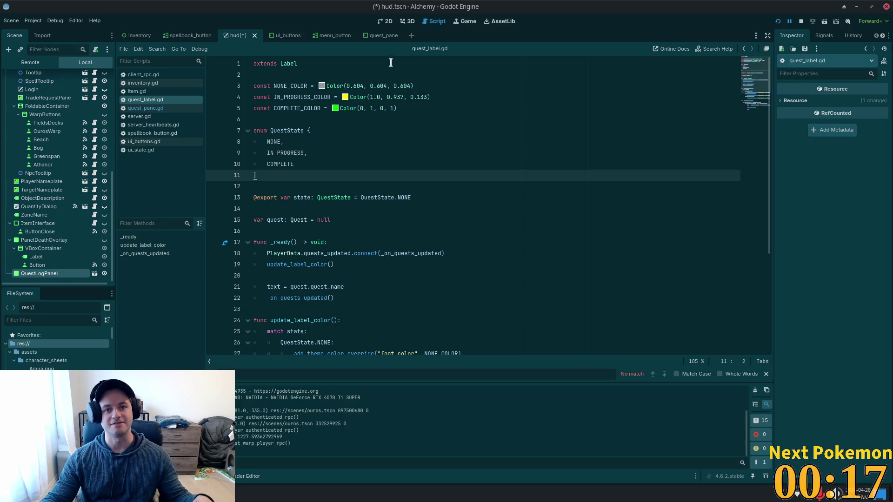
# Step: Switch to the quest_pane scene and show it in the 2D workspace
pyautogui.click(380, 35)
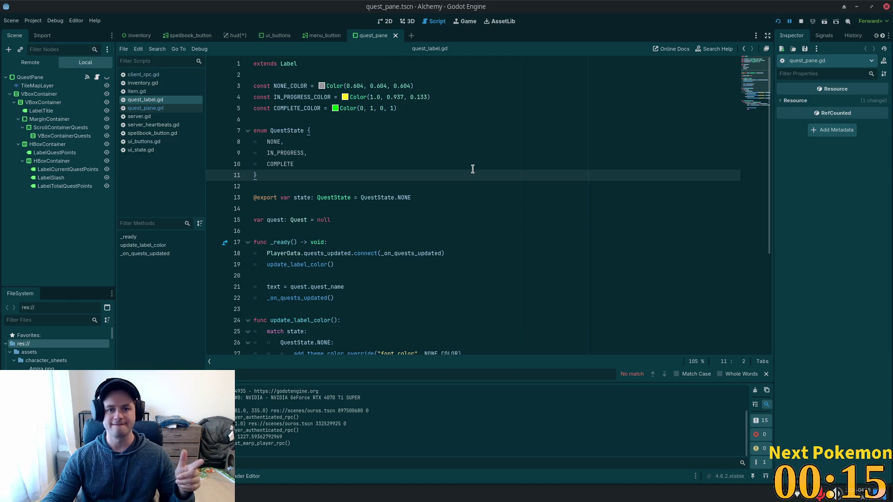
pyautogui.click(302, 139)
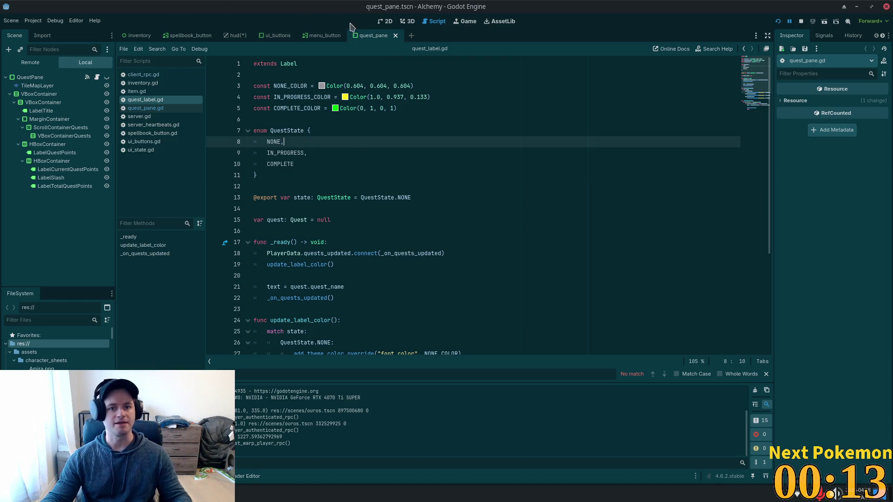
pyautogui.click(376, 21)
pyautogui.scroll(-5, 378, 143)
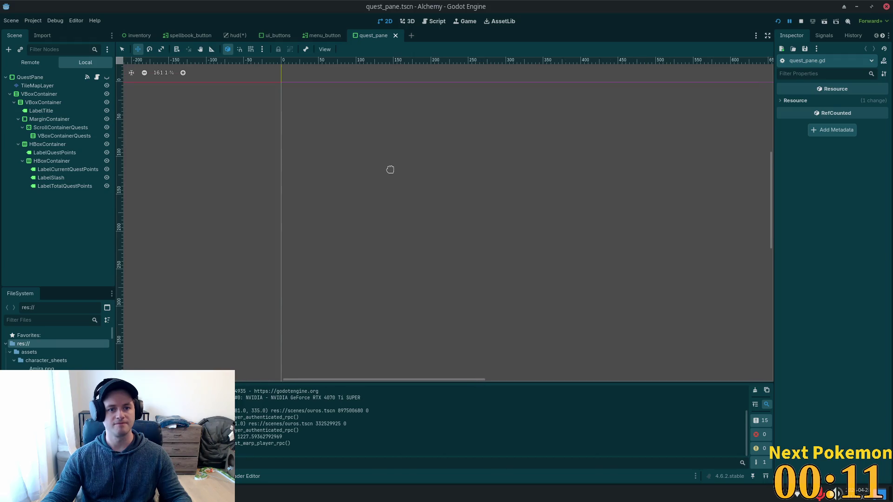
# Step: Quick-open quest_label.gd, then open the quest_label.tscn scene in its own tab
pyautogui.click(23, 85)
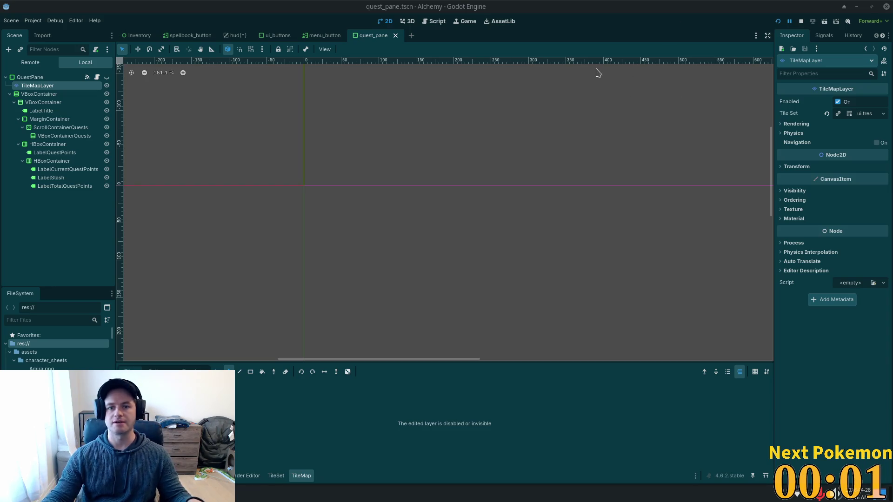
pyautogui.hotkey('shift', 'alt', 'o')
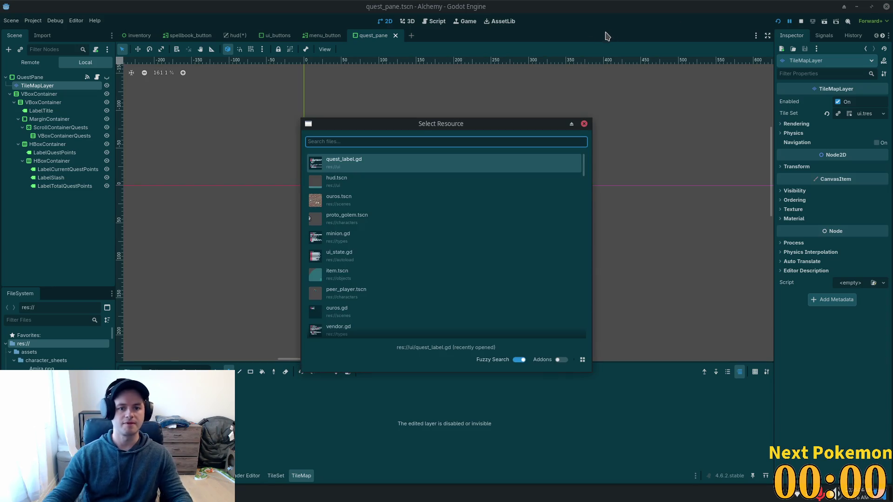
pyautogui.doubleClick(352, 163)
pyautogui.hotkey('shift', 'alt', 'o')
pyautogui.write('quest_label')
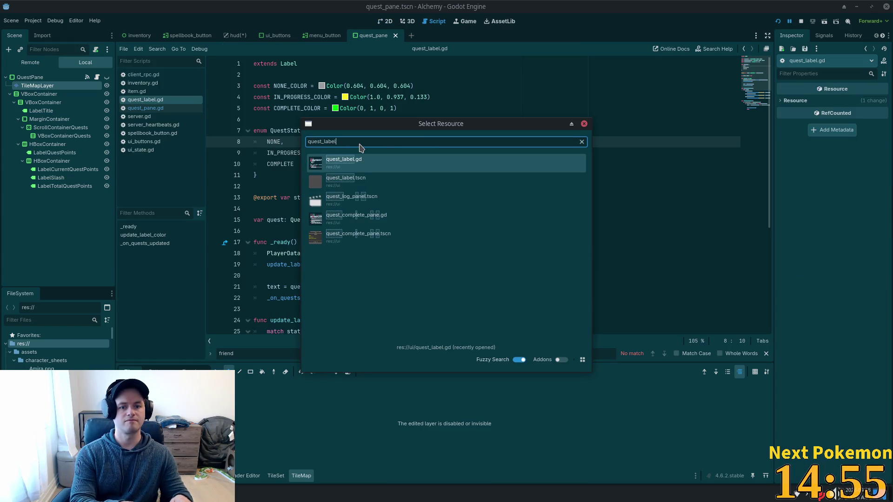
pyautogui.press('Down')
pyautogui.press('Return')
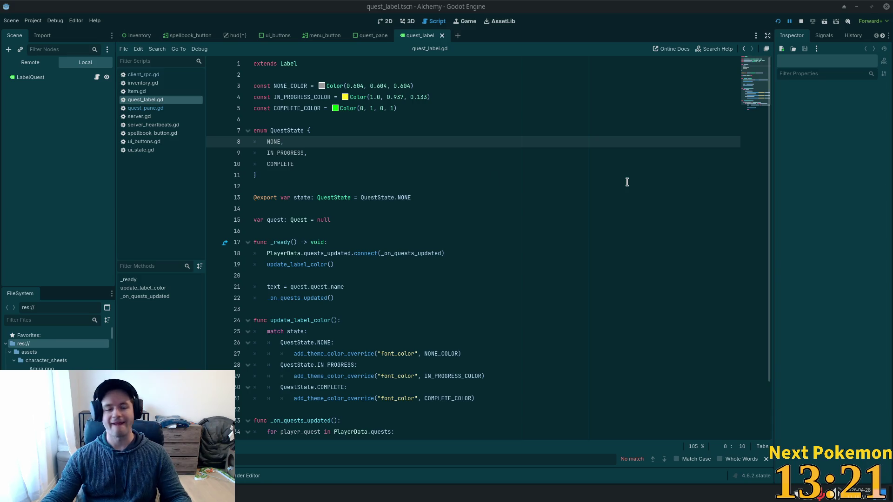
# Step: Show the quest label scene in 2D and select the LabelQuest node
pyautogui.click(478, 175)
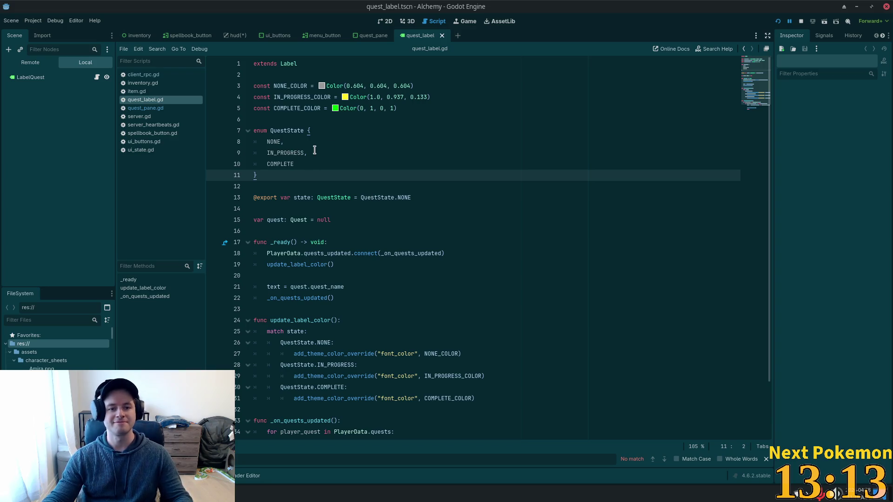
pyautogui.click(294, 130)
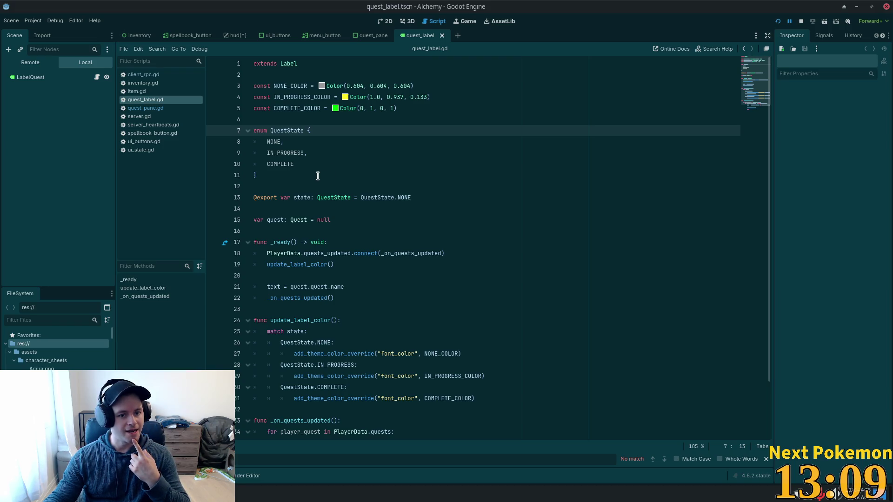
pyautogui.click(385, 21)
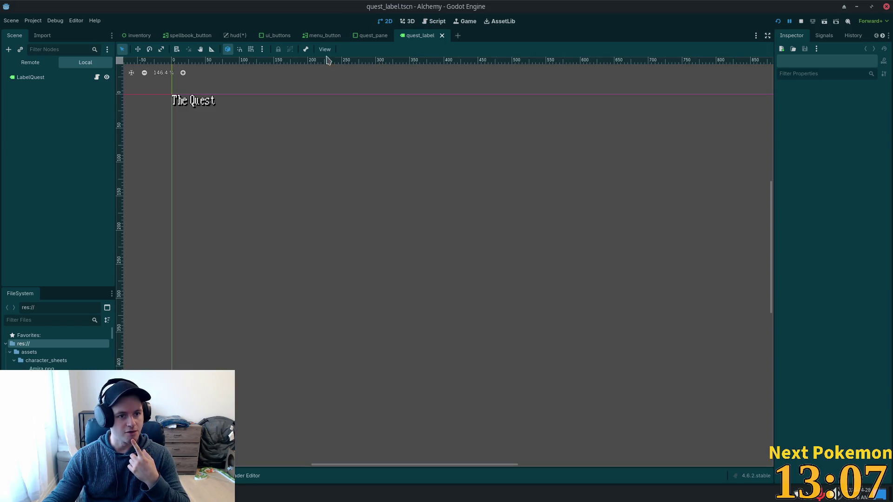
pyautogui.click(38, 77)
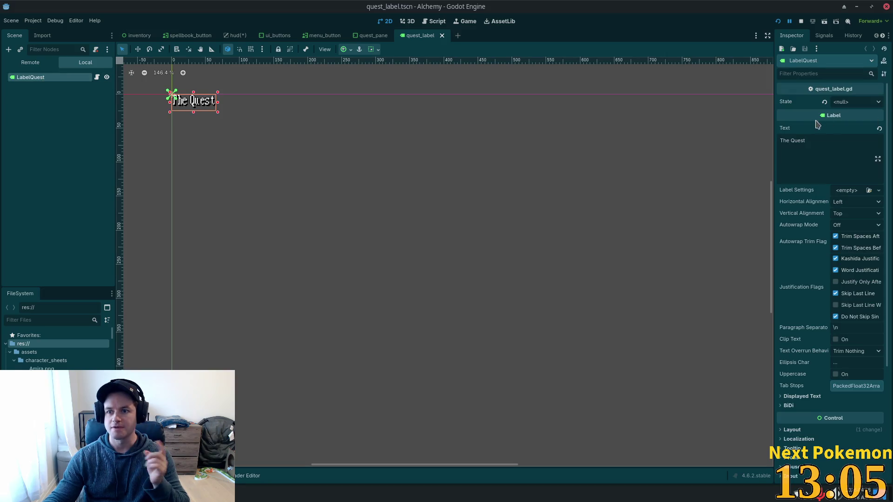
# Step: Open LabelQuest's Signals list and start connecting the gui_input() signal
pyautogui.click(824, 37)
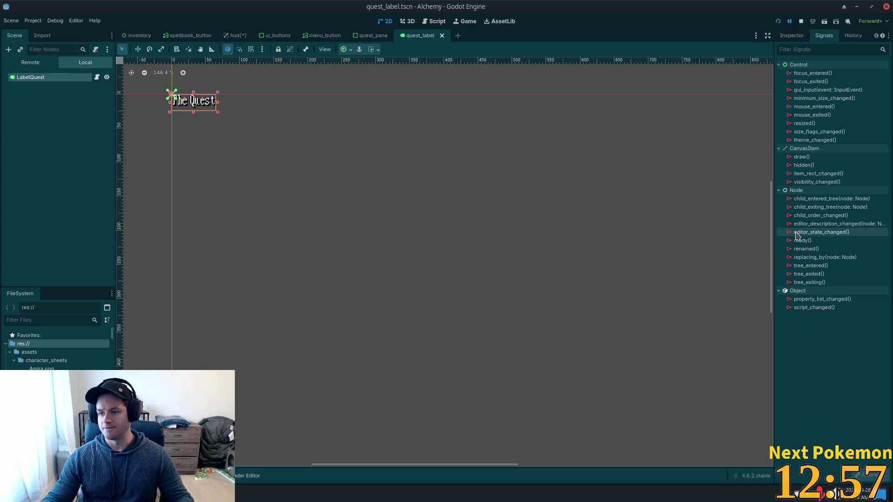
pyautogui.moveTo(797, 244)
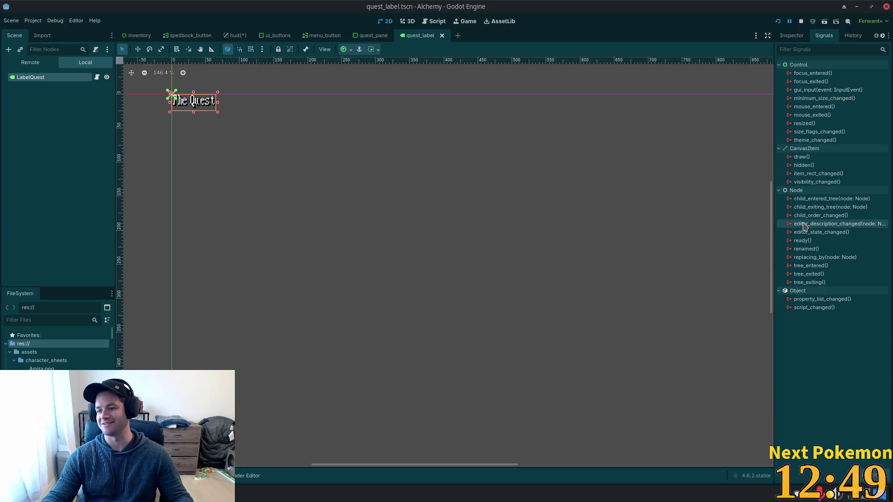
pyautogui.moveTo(799, 227)
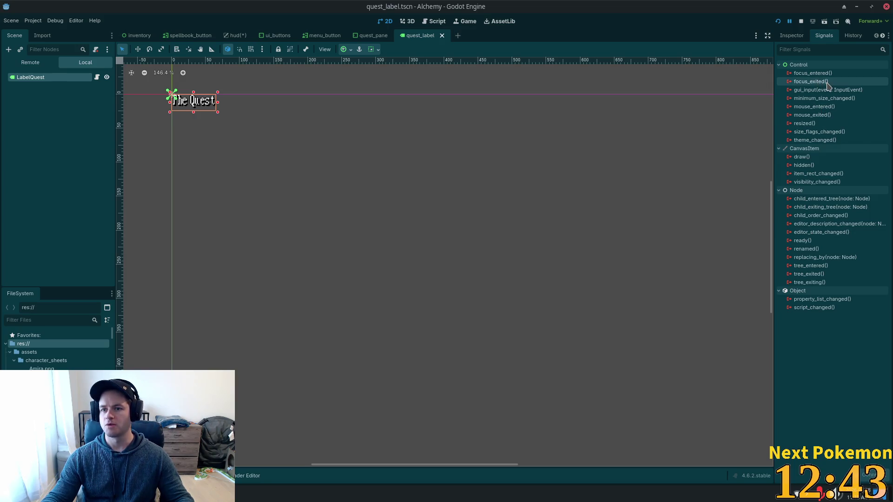
pyautogui.moveTo(820, 96)
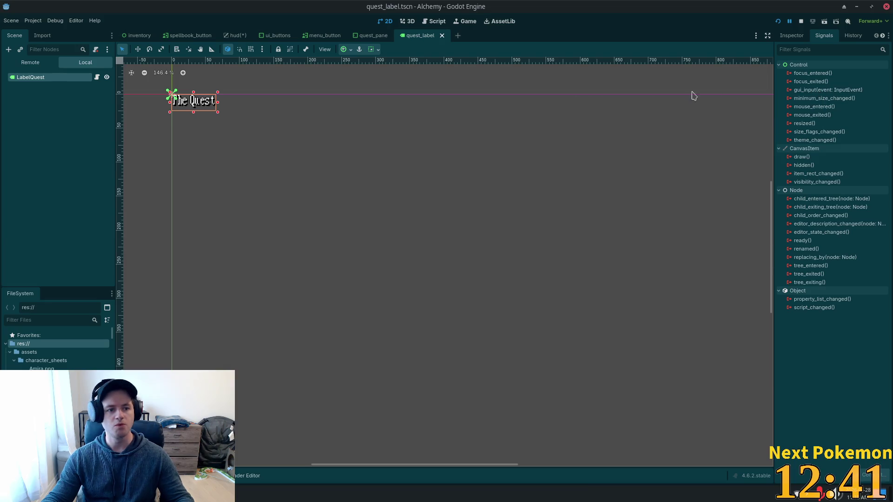
pyautogui.click(806, 95)
pyautogui.doubleClick(806, 94)
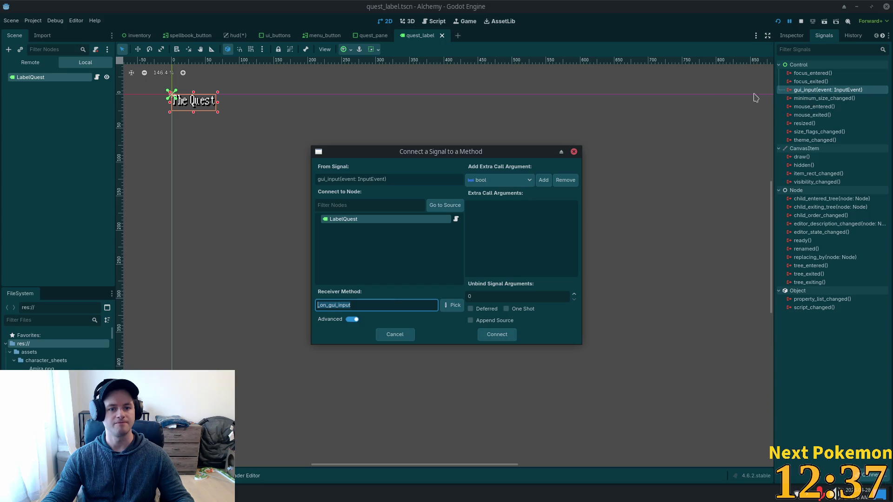
pyautogui.click(493, 336)
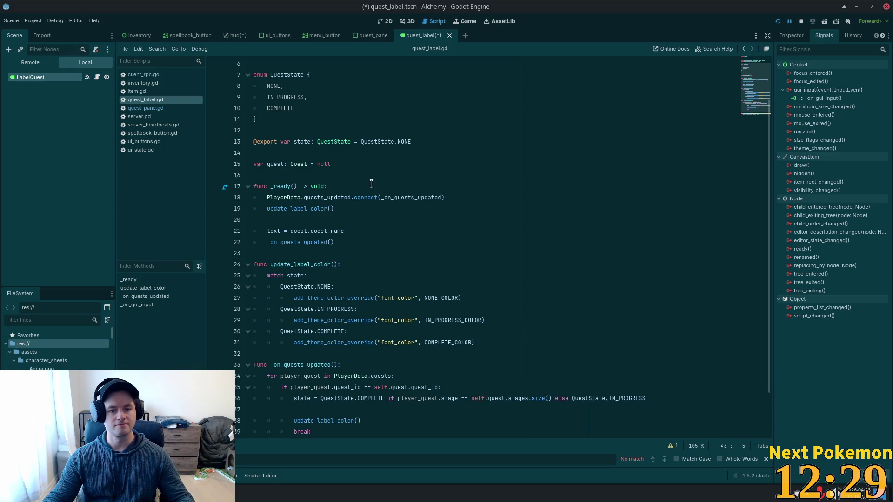
pyautogui.moveTo(383, 203)
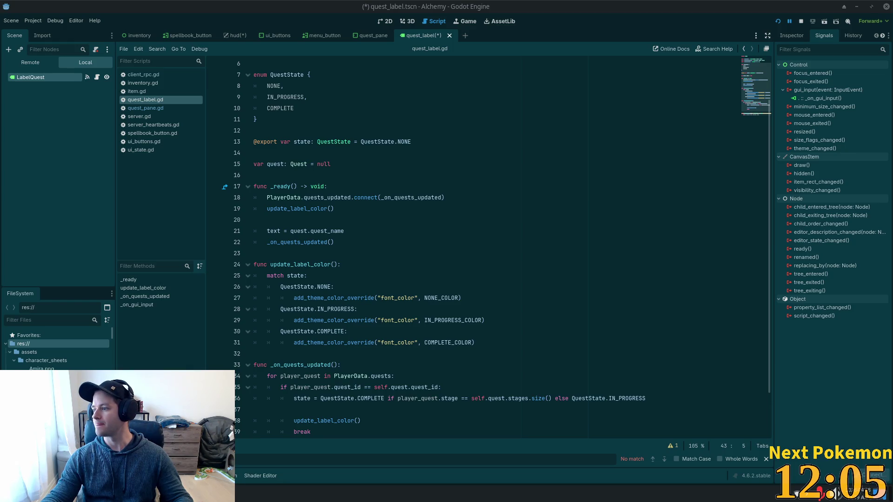
pyautogui.hotkey('alt', 'Tab')
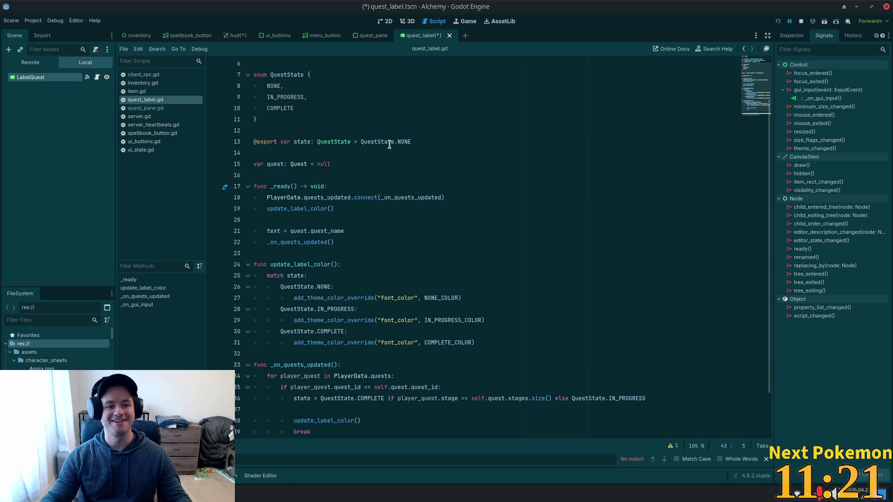
# Step: Replace pass in _on_gui_input with print("we are clicking quest") and save quest_label.gd
pyautogui.click(451, 219)
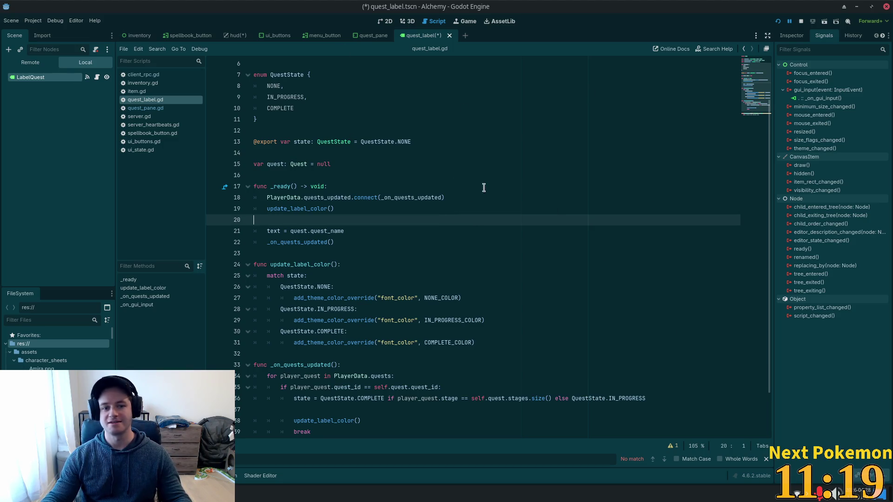
pyautogui.scroll(-2, 482, 186)
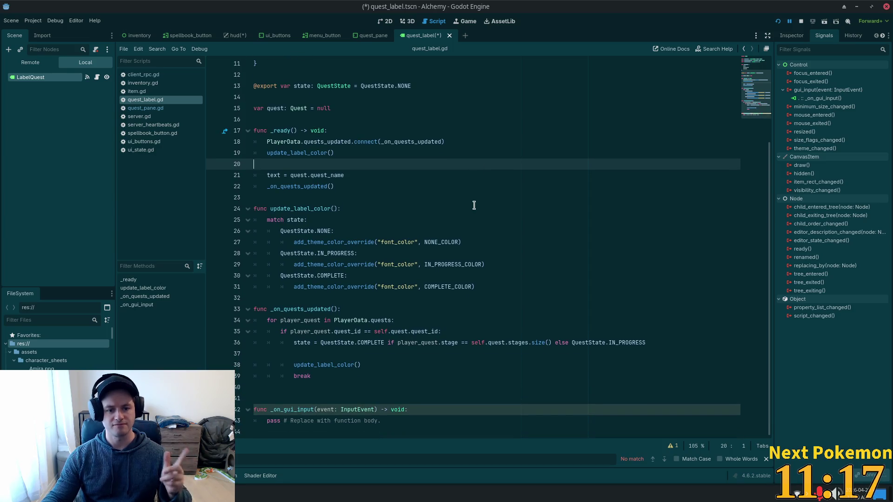
pyautogui.moveTo(382, 420)
pyautogui.mouseDown()
pyautogui.moveTo(269, 420)
pyautogui.moveTo(275, 414)
pyautogui.mouseUp()
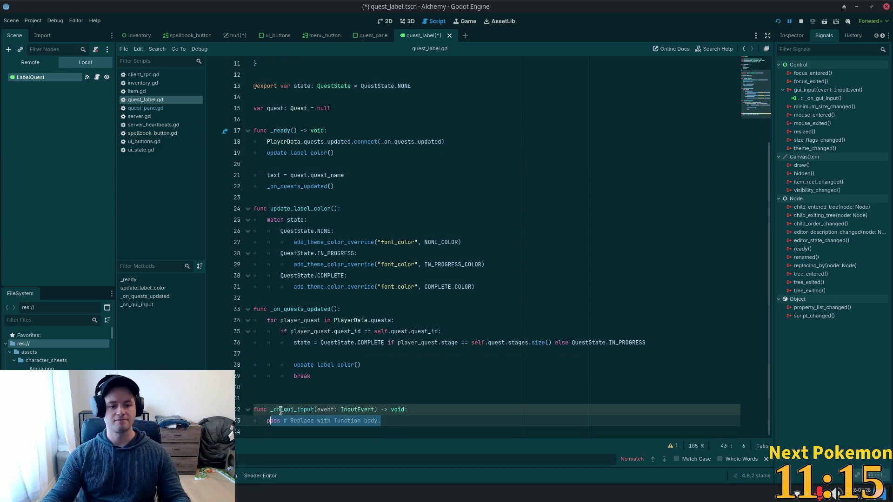
pyautogui.write('p')
pyautogui.write('(')
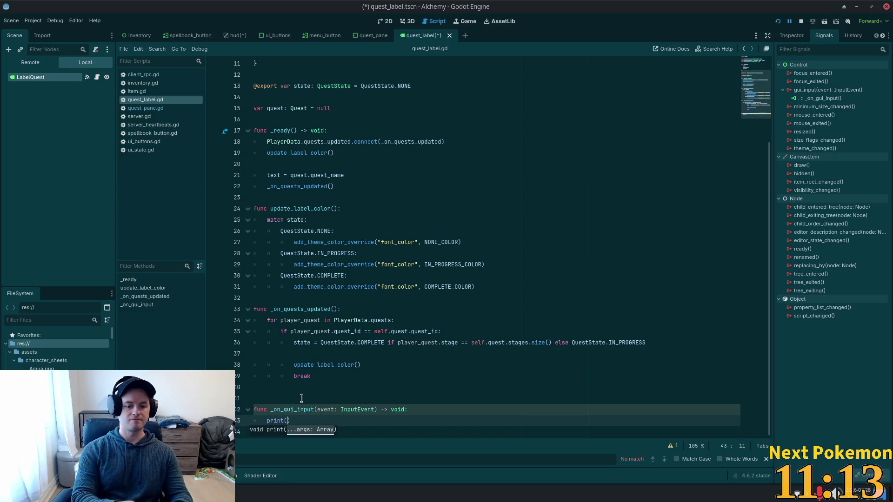
pyautogui.write(' are clic')
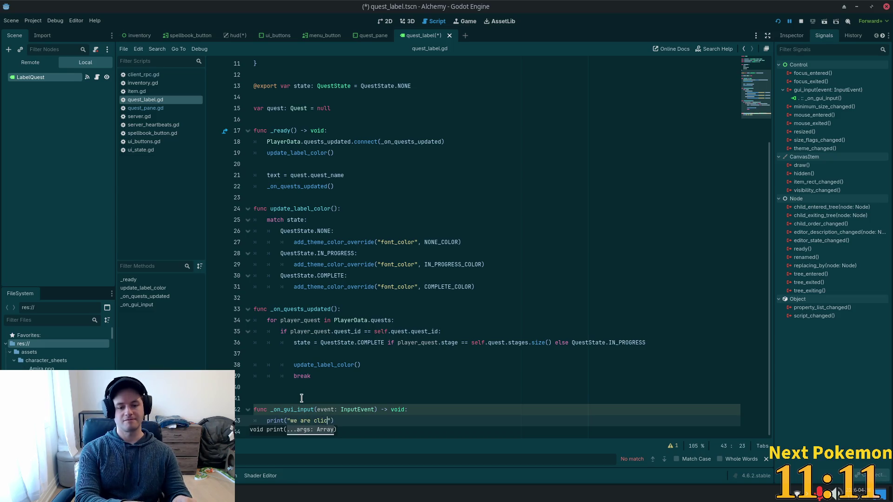
pyautogui.write(' quest')
pyautogui.write('st')
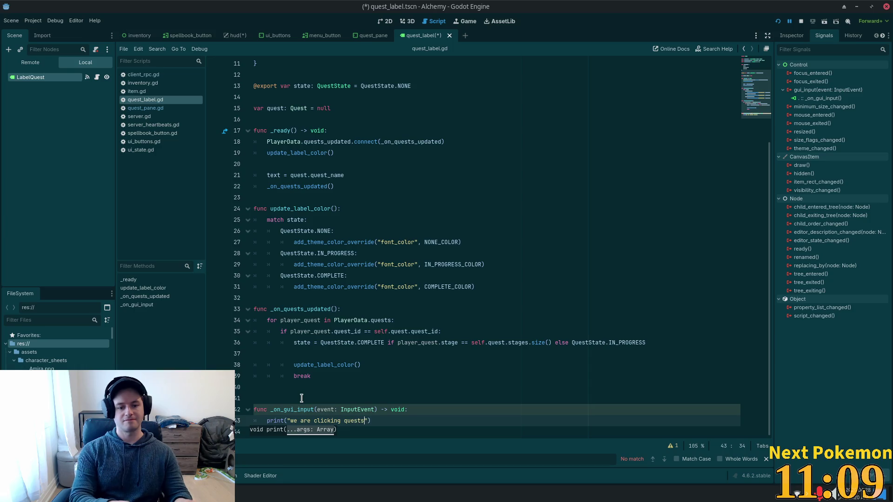
pyautogui.hotkey('ctrl', 's')
# Step: Review the quest variable on line 15, then run the game with F5 to test
pyautogui.scroll(1, 352, 141)
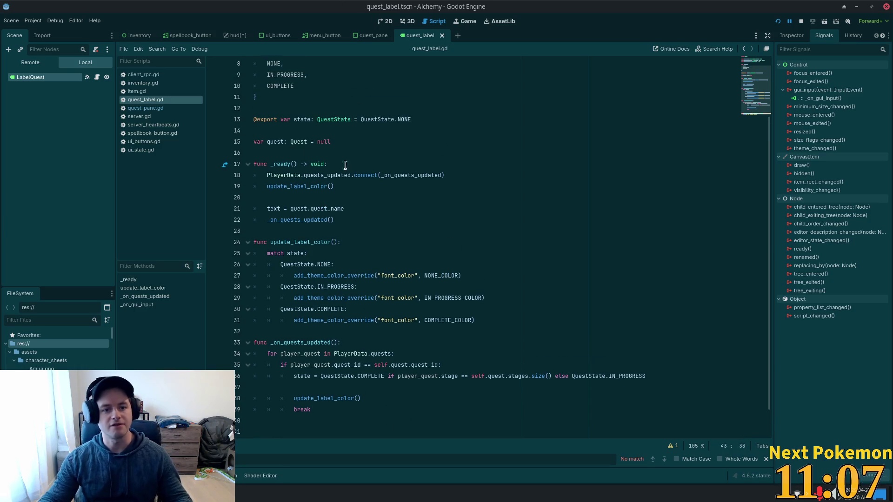
pyautogui.scroll(2, 361, 141)
pyautogui.click(290, 197)
pyautogui.doubleClick(277, 208)
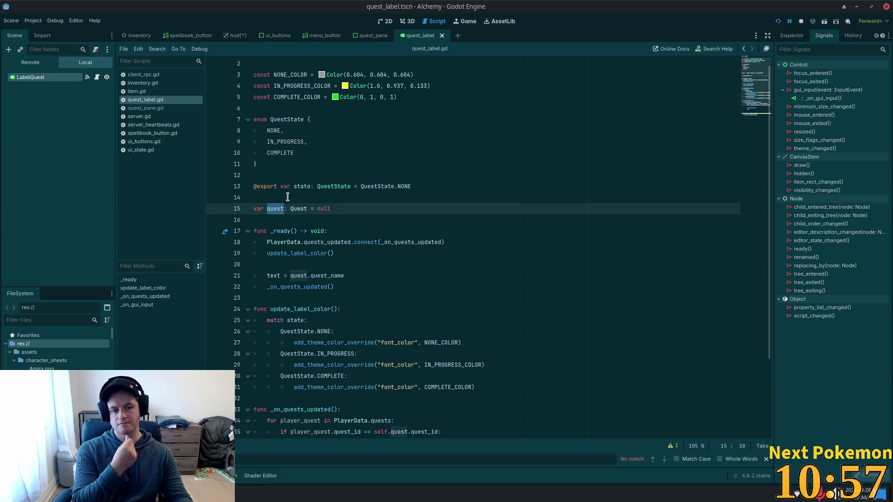
pyautogui.scroll(-3, 406, 361)
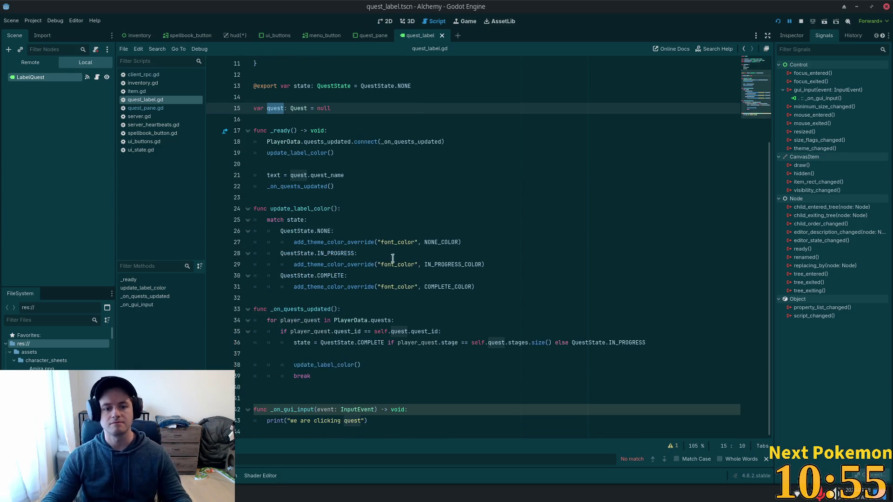
pyautogui.click(390, 421)
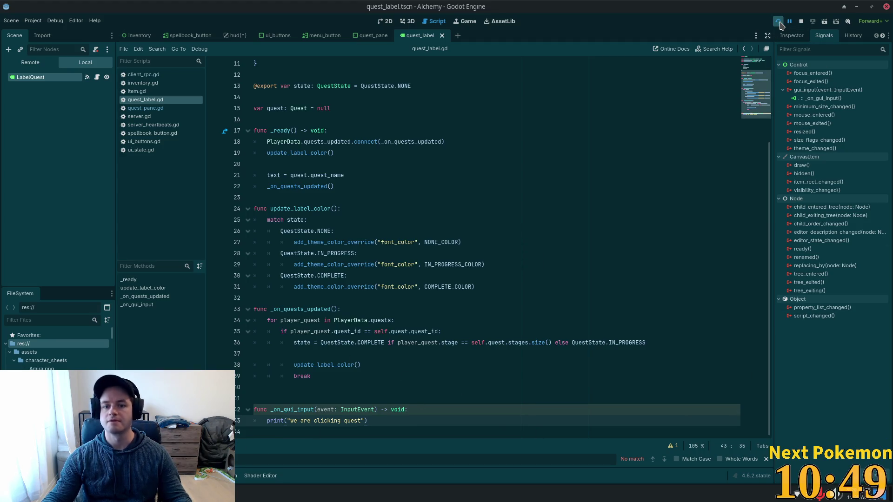
pyautogui.press('F5')
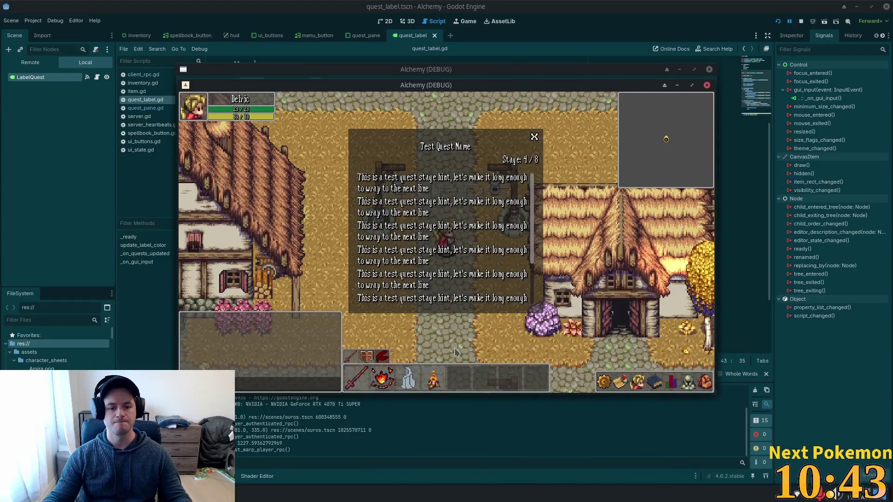
pyautogui.click(638, 382)
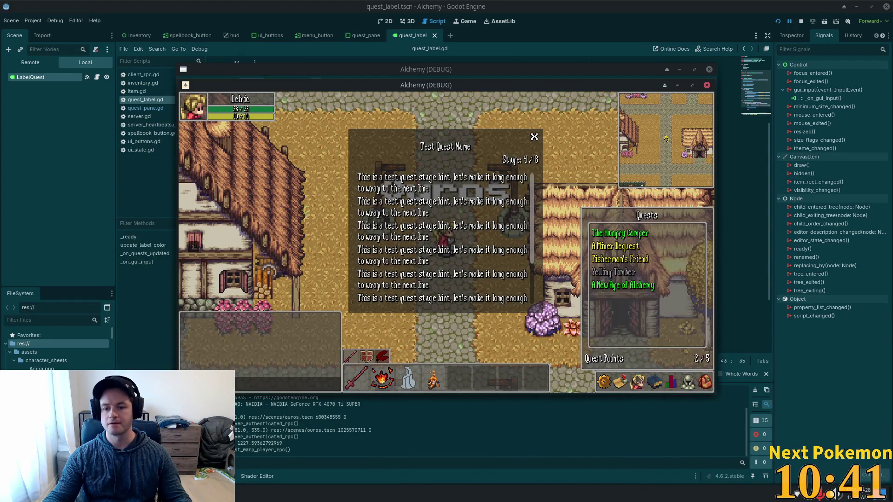
pyautogui.click(639, 382)
pyautogui.click(638, 382)
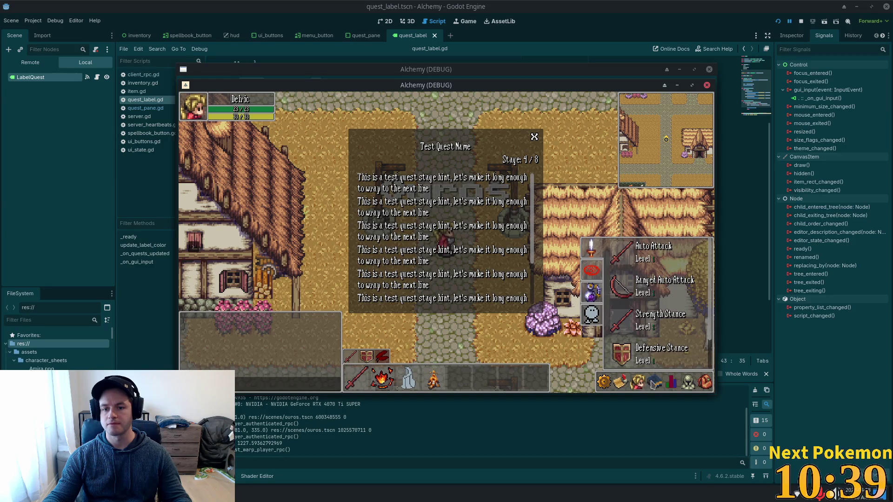
pyautogui.click(619, 383)
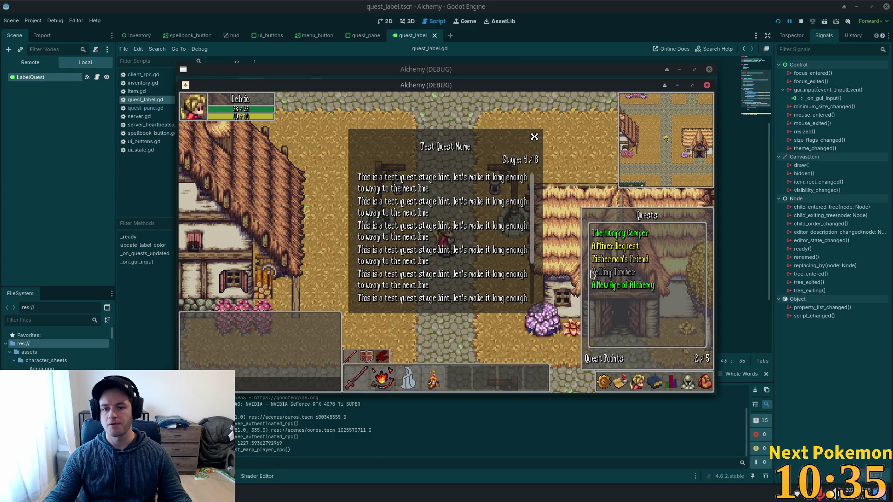
pyautogui.click(627, 274)
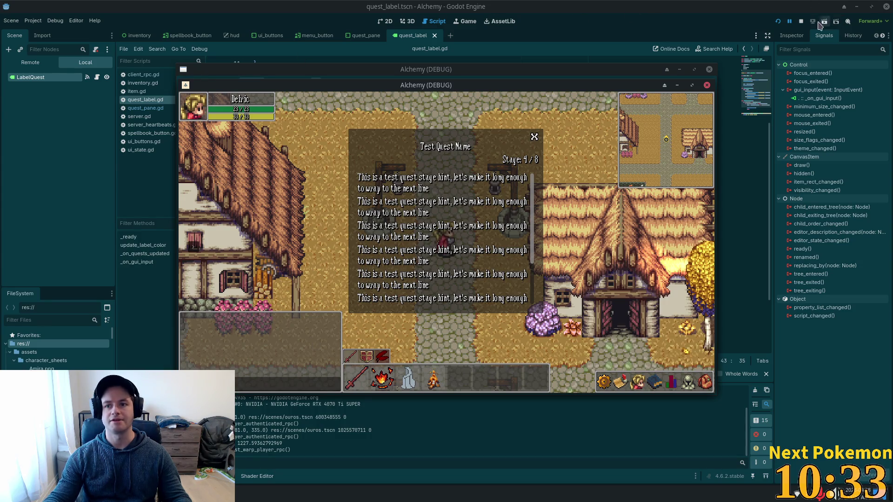
pyautogui.click(801, 21)
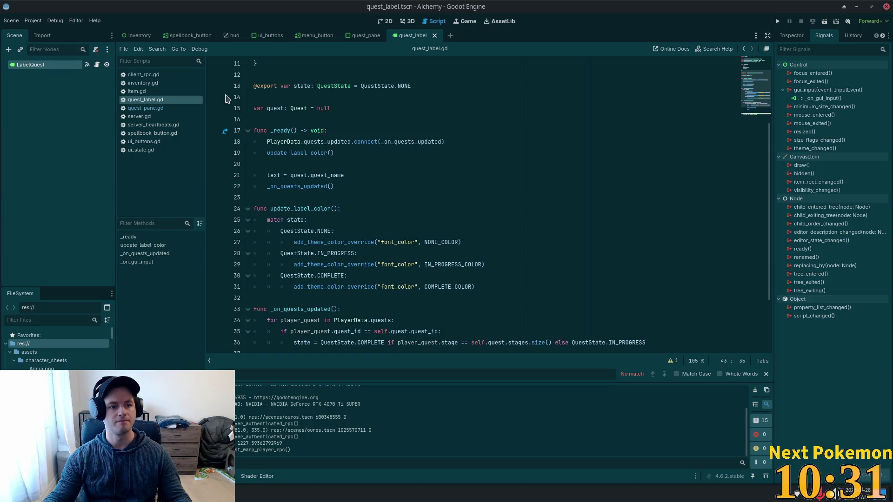
# Step: Expand LabelQuest's Mouse and Input Inspector sections and review _on_gui_input's print line
pyautogui.click(791, 36)
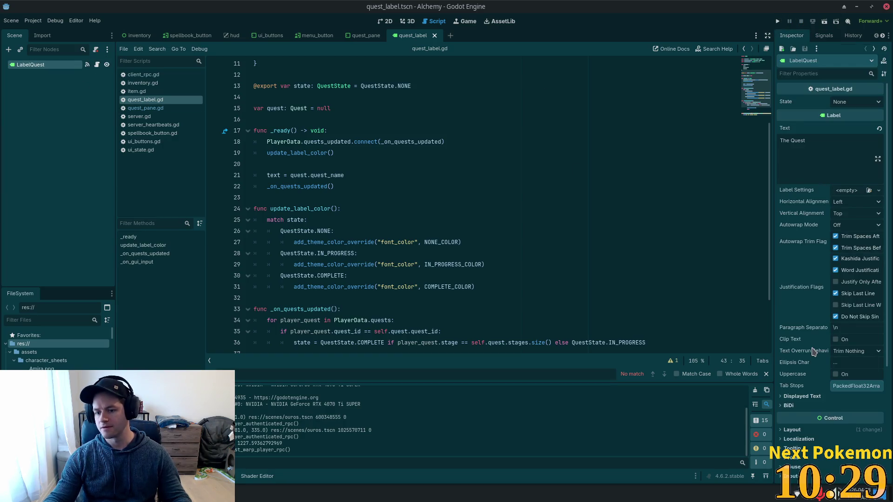
pyautogui.scroll(-3, 823, 367)
pyautogui.click(790, 304)
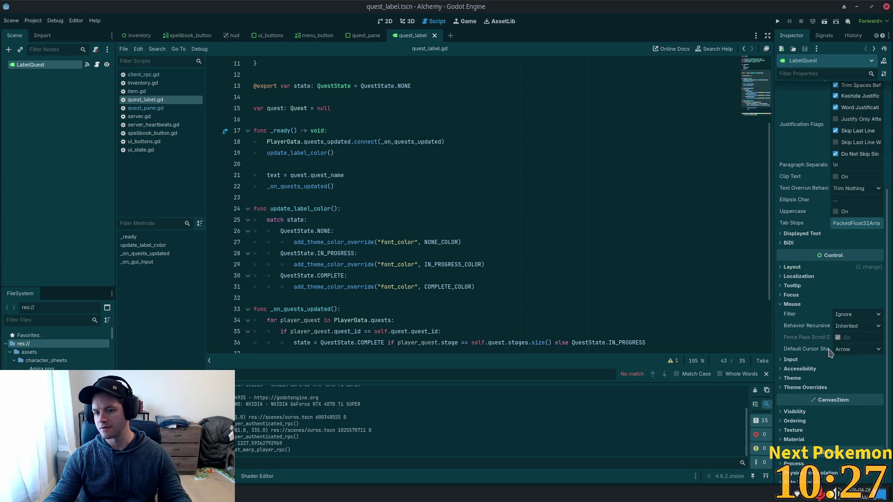
pyautogui.click(802, 361)
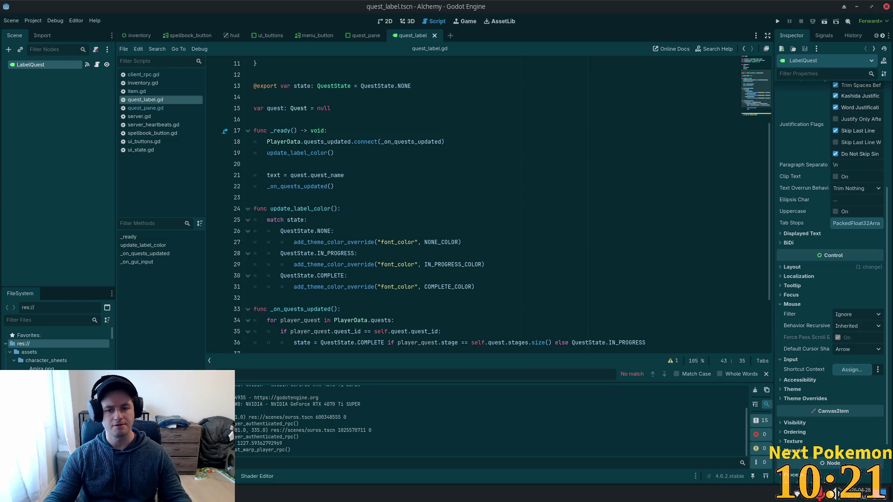
pyautogui.scroll(4, 339, 170)
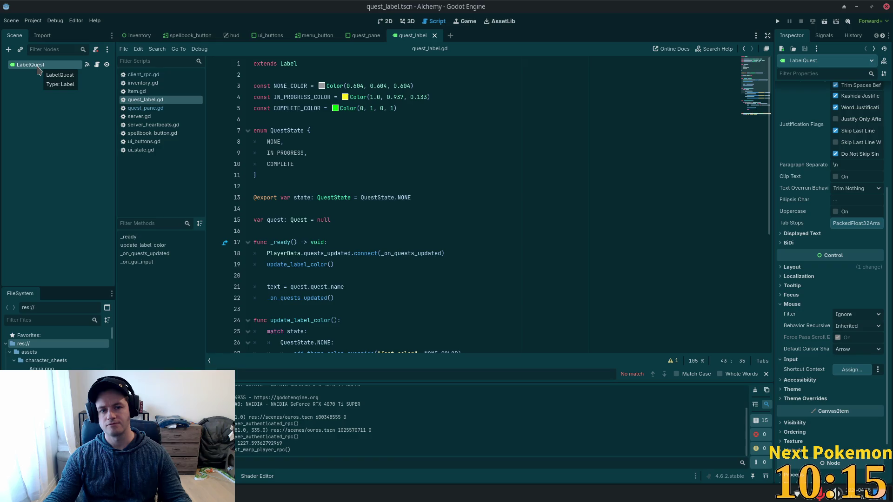
pyautogui.scroll(-6, 537, 164)
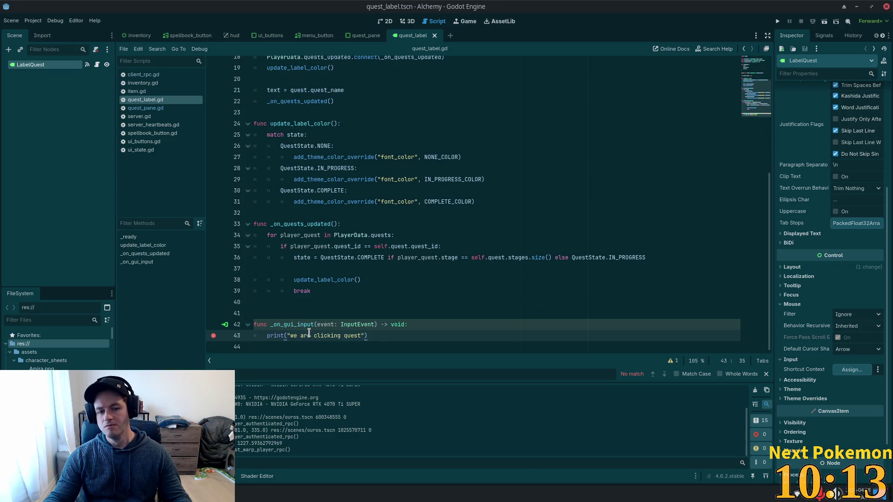
pyautogui.click(319, 302)
pyautogui.click(308, 328)
pyautogui.doubleClick(269, 336)
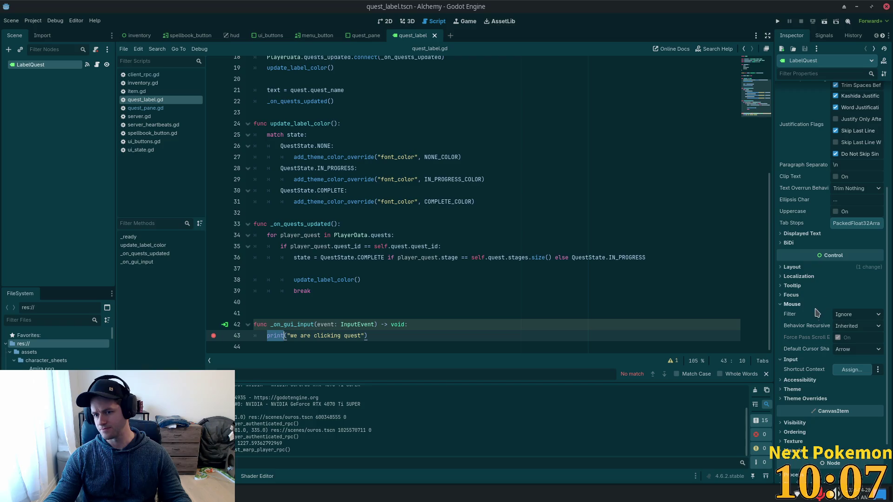
# Step: Set LabelQuest's mouse filter to Pass (Propagate Up) and save the scene
pyautogui.click(856, 314)
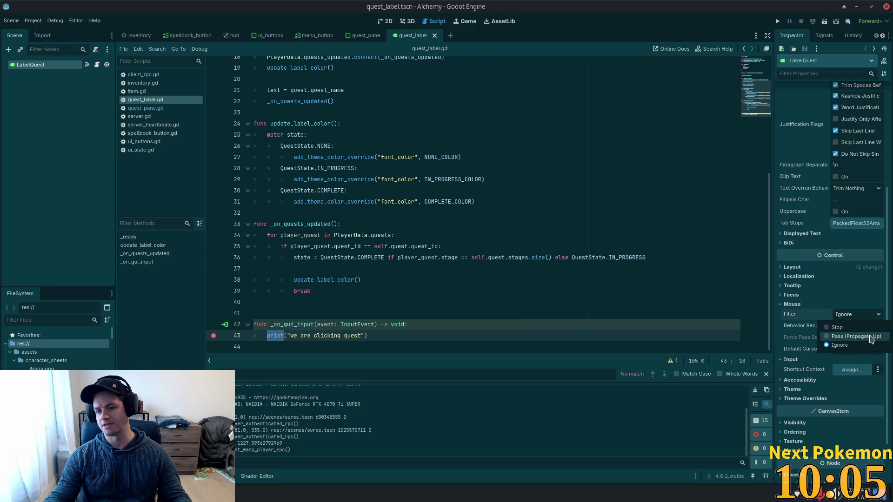
pyautogui.click(850, 336)
pyautogui.hotkey('ctrl', 's')
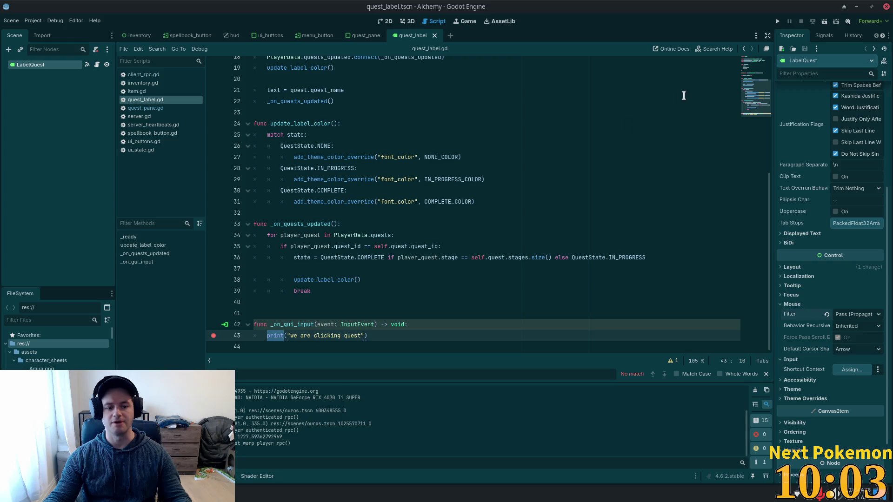
pyautogui.click(439, 338)
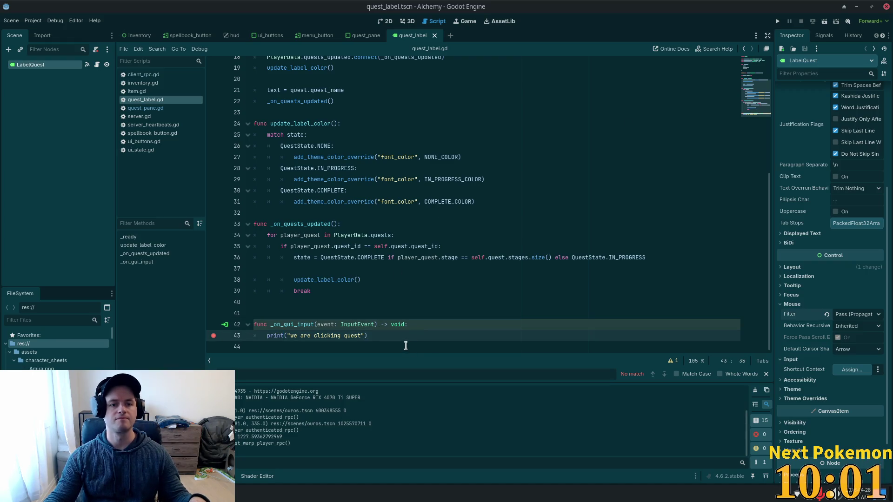
pyautogui.hotkey('alt', 'Tab')
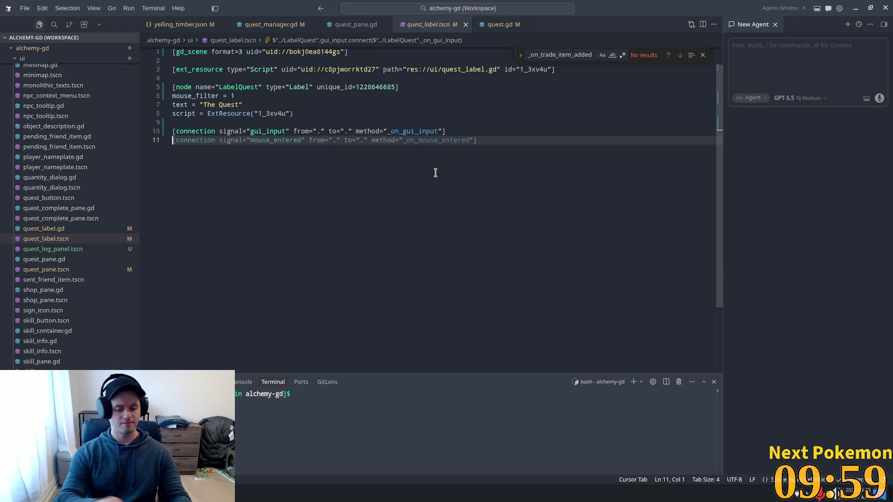
# Step: Open the quest_label.tscn scene from Quick Open's results for 'quest_label'
pyautogui.hotkey('ctrl', 'p')
pyautogui.write('quest_')
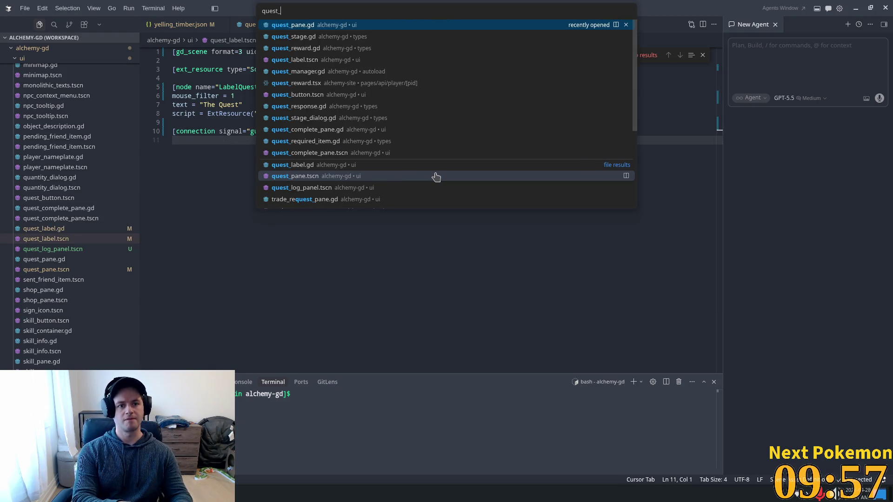
pyautogui.write('label')
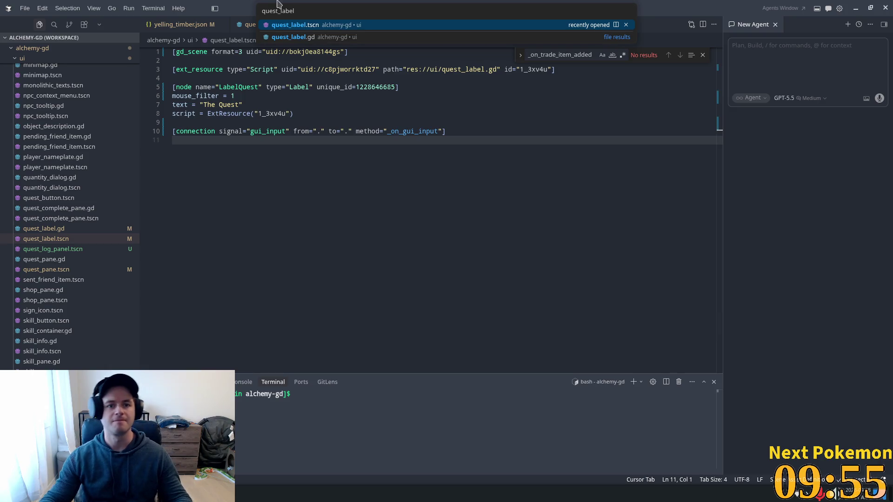
pyautogui.click(316, 28)
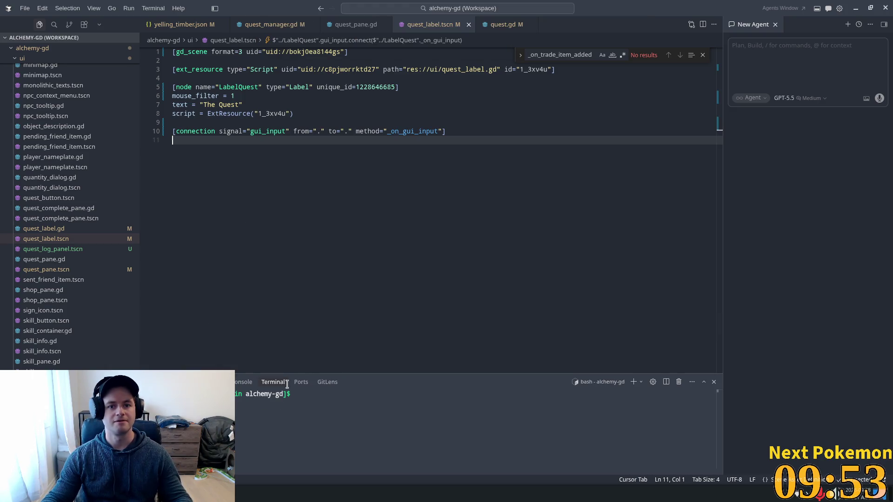
# Step: Open the quest_label.gd script by searching 'quest_lab' in Quick Open
pyautogui.hotkey('ctrl', 'p')
pyautogui.write('que')
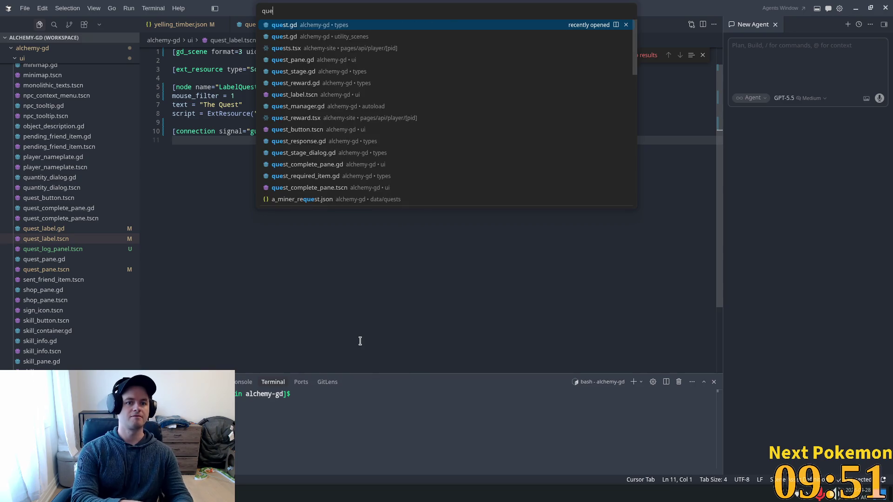
pyautogui.write('st_lab')
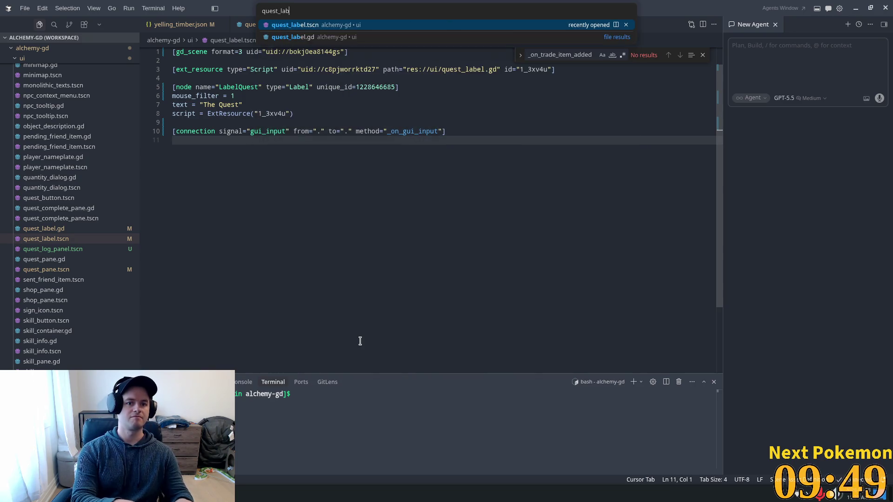
pyautogui.press('Down')
pyautogui.press('Return')
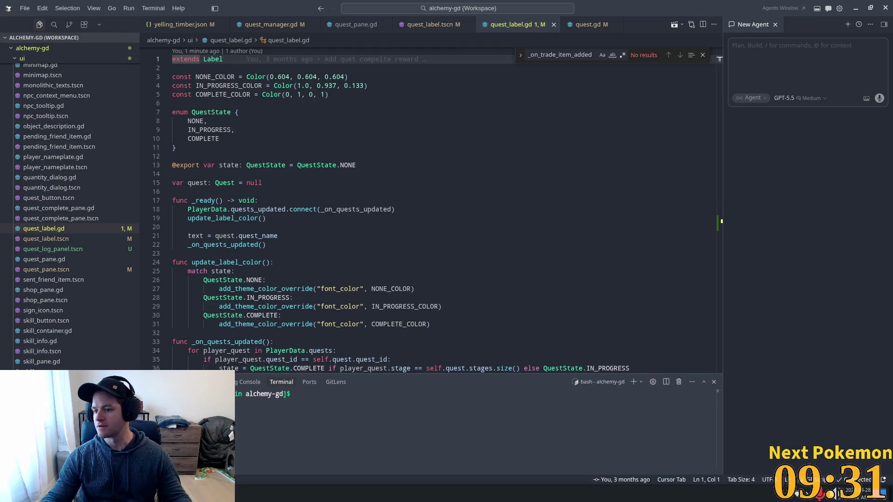
pyautogui.press('super')
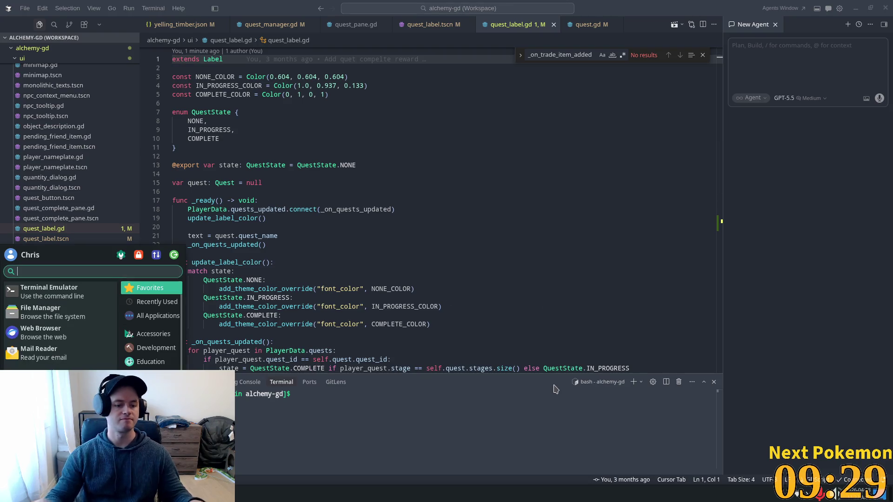
# Step: Launch Steam and open the Wyrmsun store page through the store search
pyautogui.write('steam')
pyautogui.press('Return')
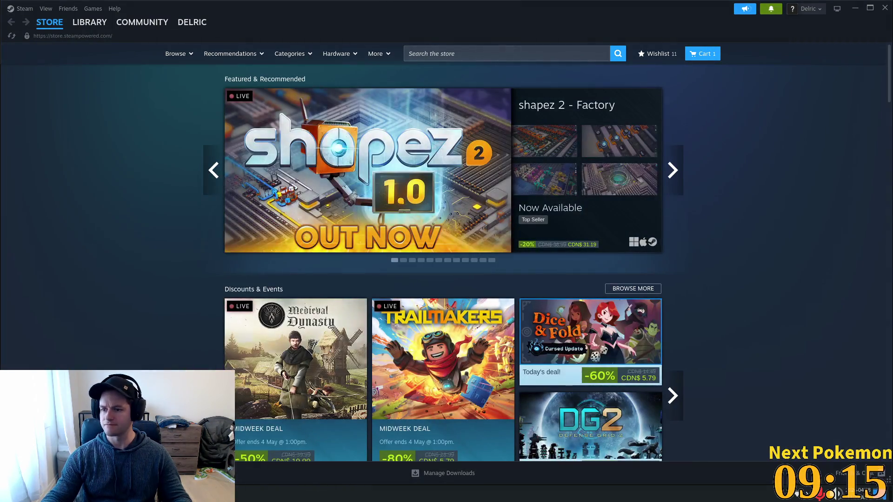
pyautogui.click(449, 54)
pyautogui.write('Wyrmsun')
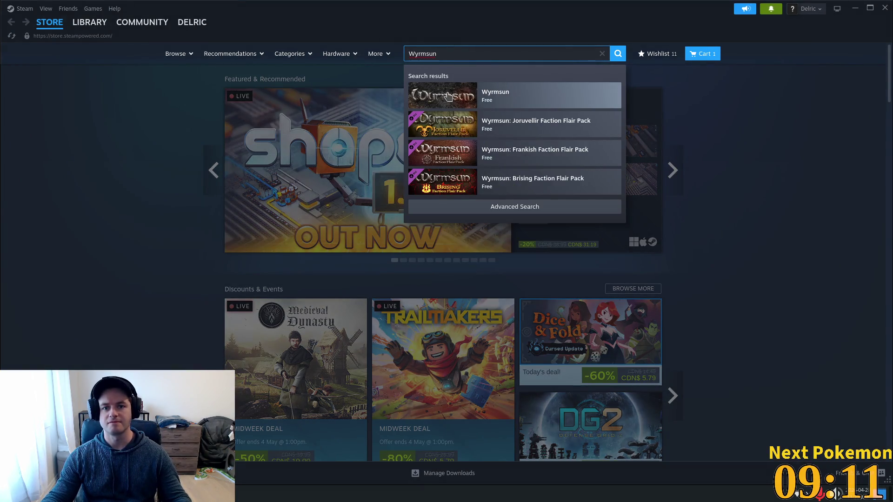
pyautogui.click(448, 95)
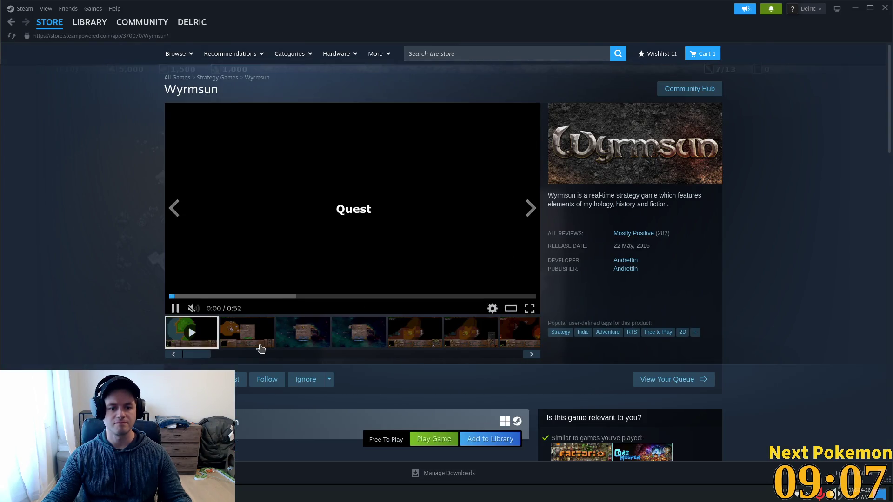
# Step: Browse the Wyrmsun screenshots, including the Quests screen and the in-game map
pyautogui.click(261, 338)
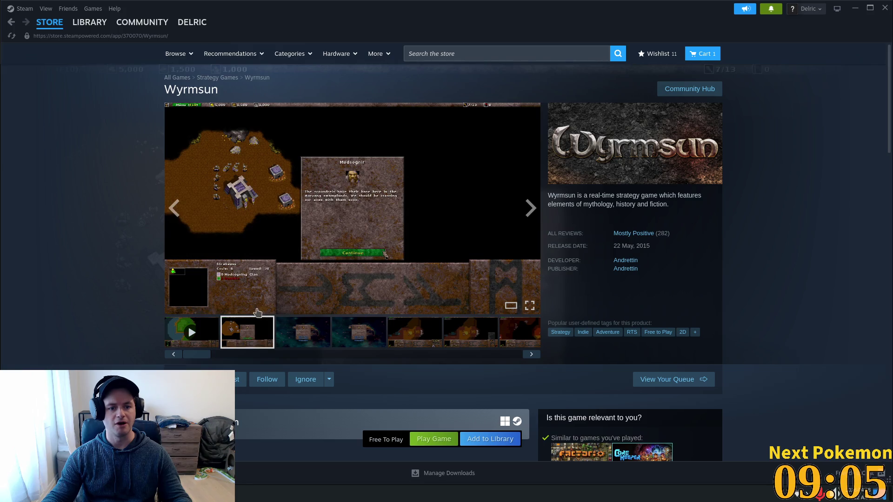
pyautogui.click(318, 336)
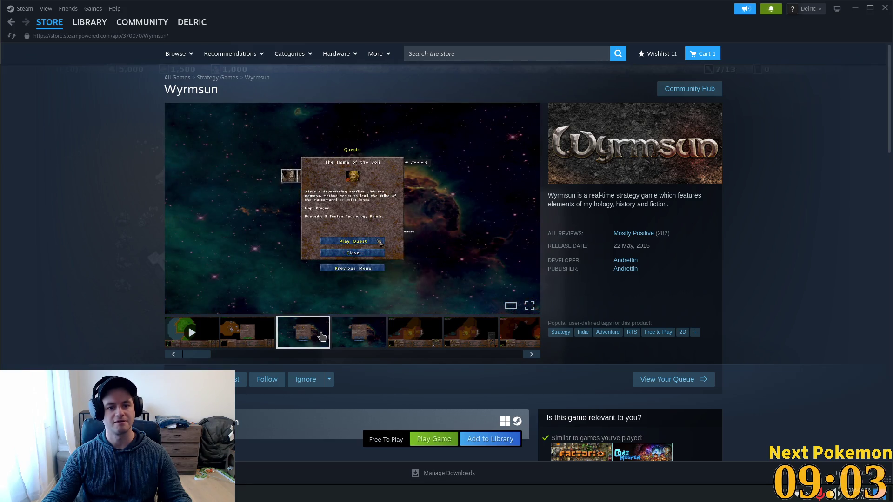
pyautogui.click(358, 338)
pyautogui.moveTo(572, 196)
pyautogui.mouseDown()
pyautogui.moveTo(651, 197)
pyautogui.moveTo(610, 206)
pyautogui.moveTo(680, 211)
pyautogui.mouseUp()
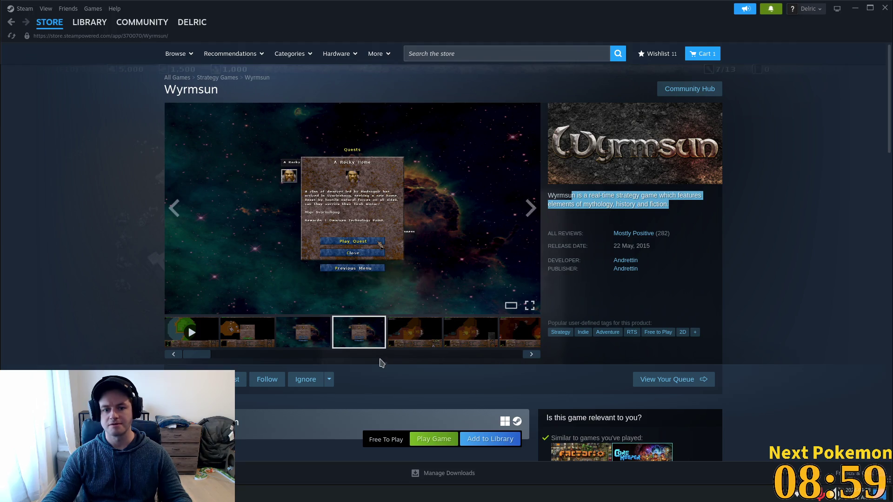
pyautogui.click(416, 337)
pyautogui.click(491, 339)
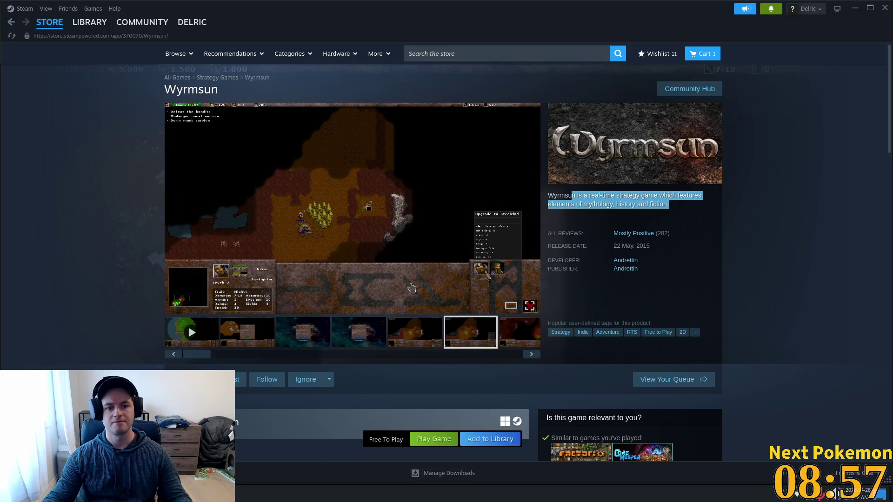
pyautogui.scroll(-5, 442, 326)
# Step: Add the free game Wyrmsun to the library and dismiss the confirmation
pyautogui.click(479, 226)
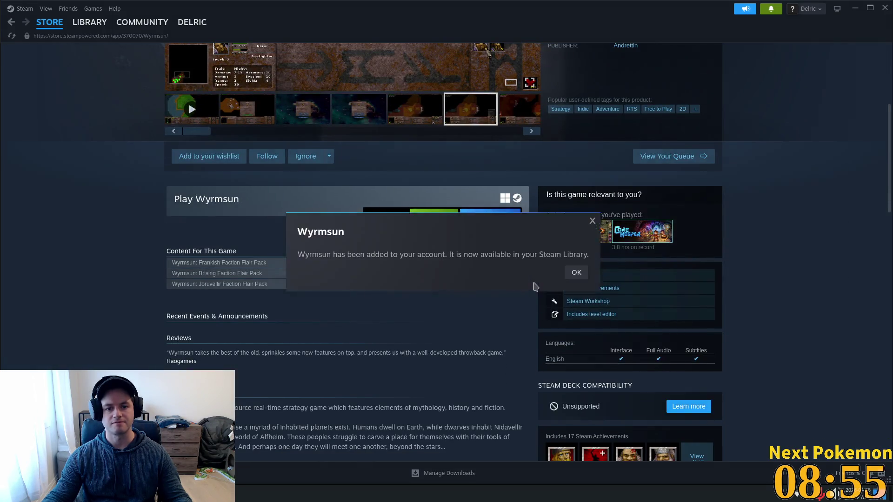
pyautogui.click(576, 273)
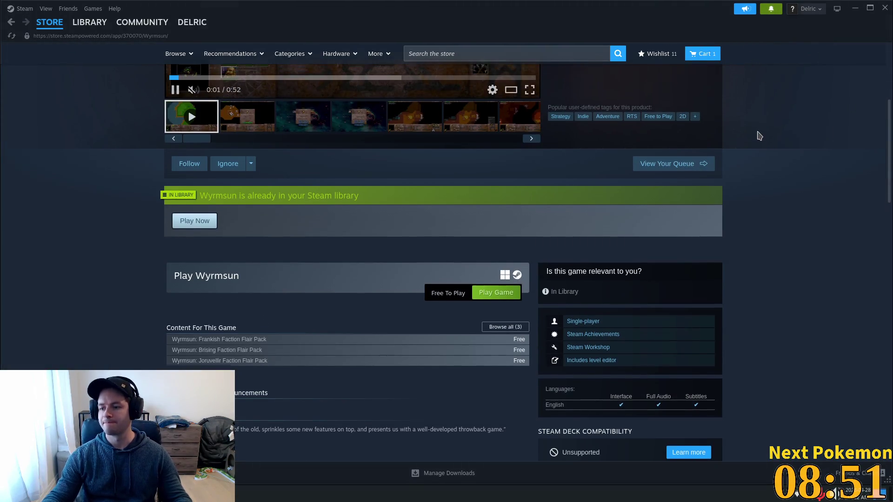
pyautogui.scroll(4, 757, 135)
pyautogui.hotkey('alt', 'Tab')
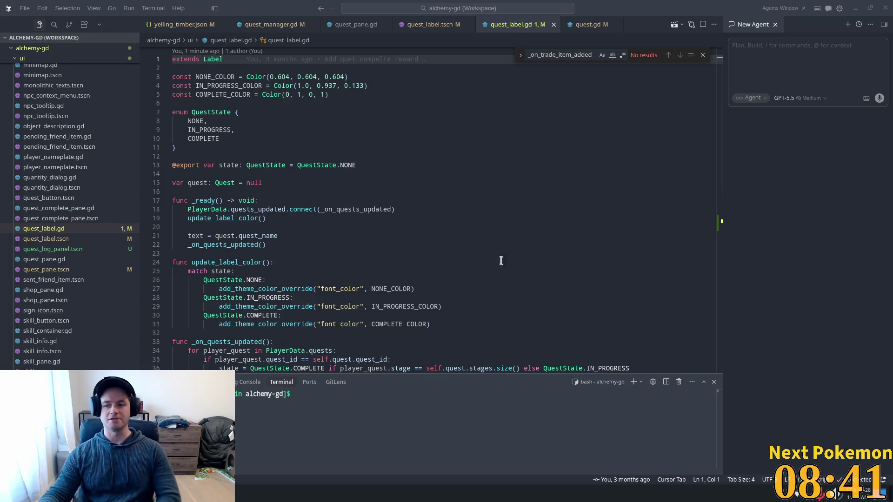
# Step: In Godot, remove the blank line above _on_gui_input and set a breakpoint on its print line
pyautogui.hotkey('alt', 'Tab')
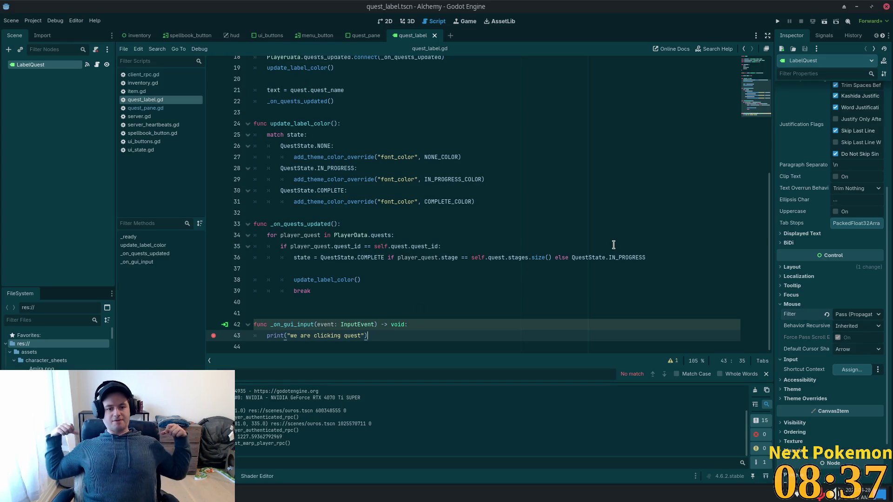
pyautogui.click(305, 310)
pyautogui.press('BackSpace')
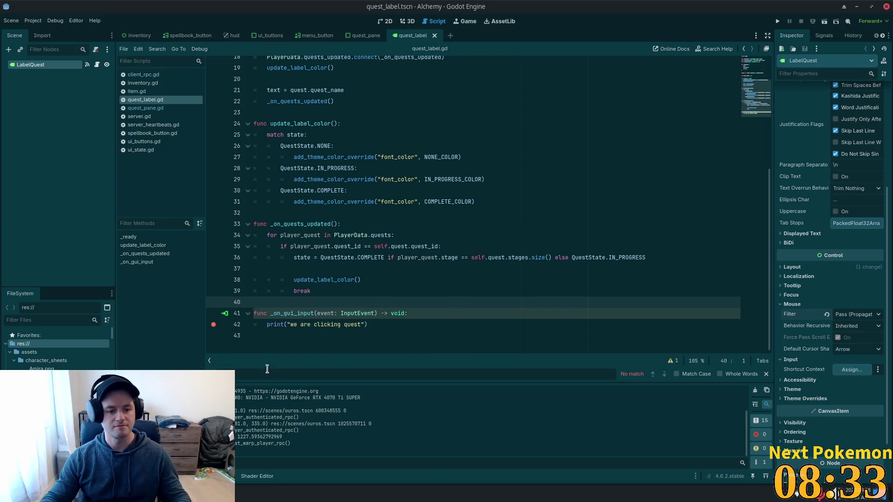
pyautogui.click(212, 325)
pyautogui.tripleClick(399, 312)
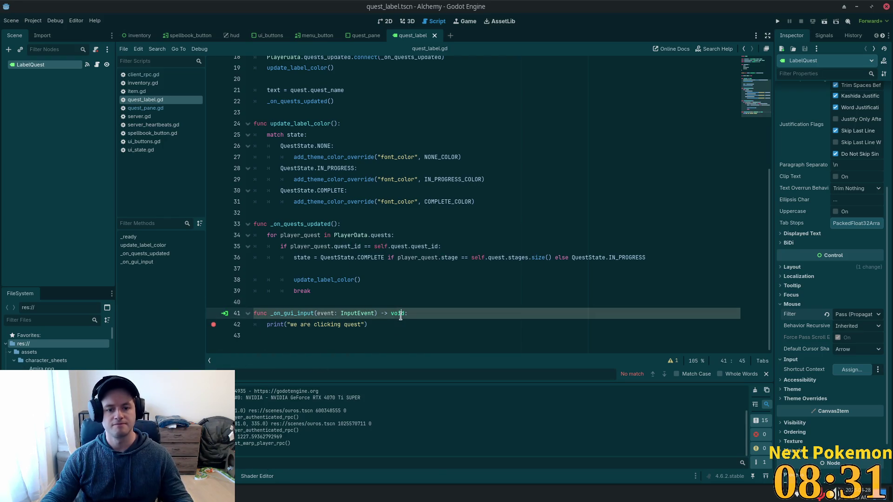
pyautogui.click(410, 310)
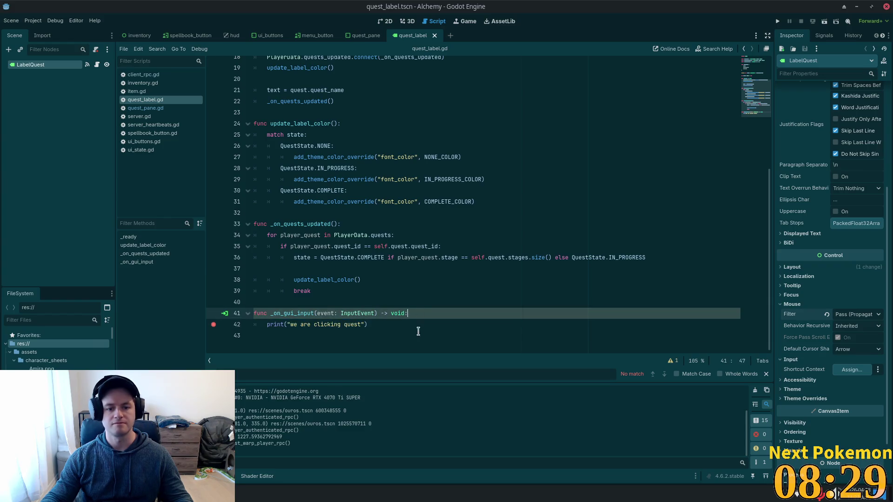
# Step: In Cursor, put _on_gui_input's print under an 'if' check for a left-mouse-button press
pyautogui.hotkey('alt', 'Tab')
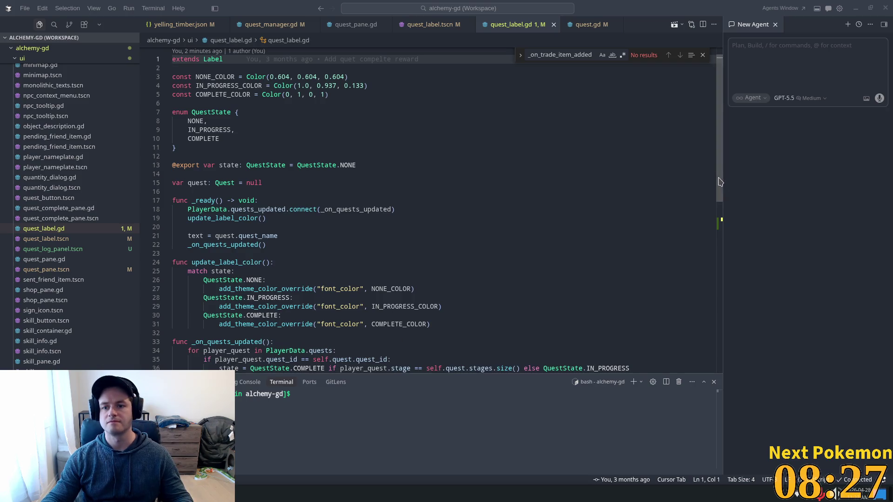
pyautogui.scroll(-10, 687, 279)
pyautogui.click(352, 166)
pyautogui.press('Return')
pyautogui.write('if')
pyautogui.press('Tab')
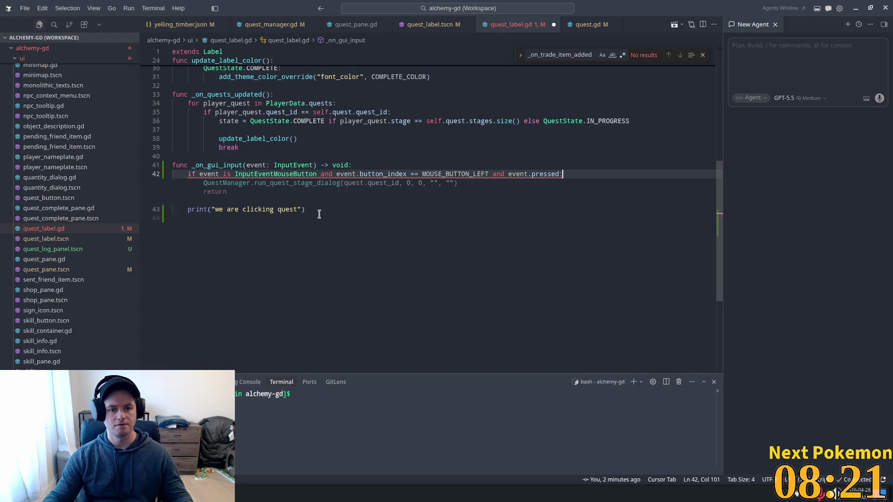
pyautogui.press('Escape')
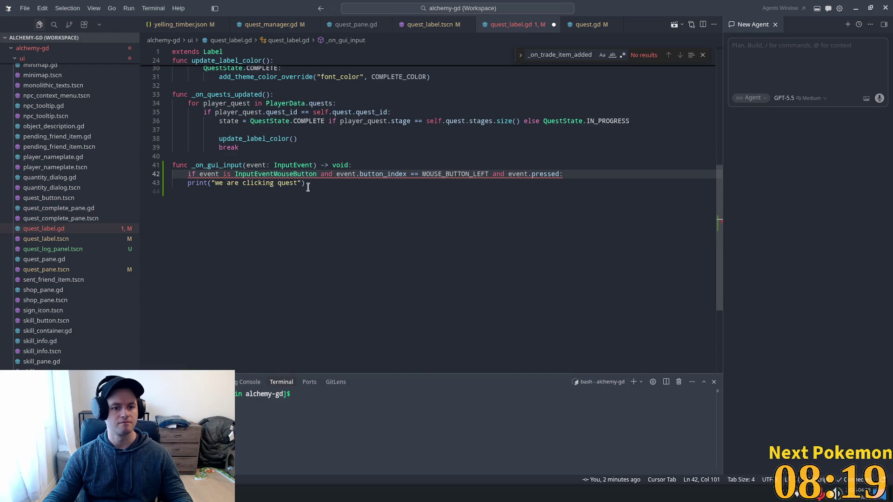
pyautogui.press('Tab')
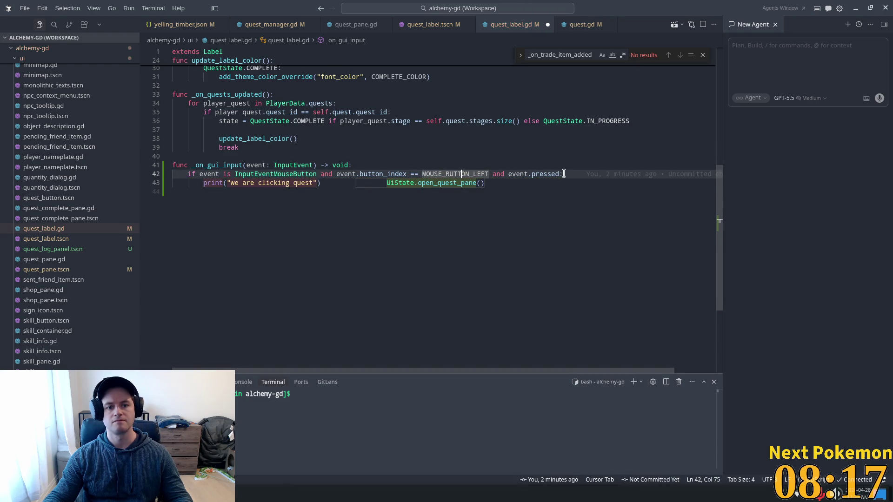
# Step: Add a return after the print, save quest_label.gd, and run the project from Godot
pyautogui.press('Down')
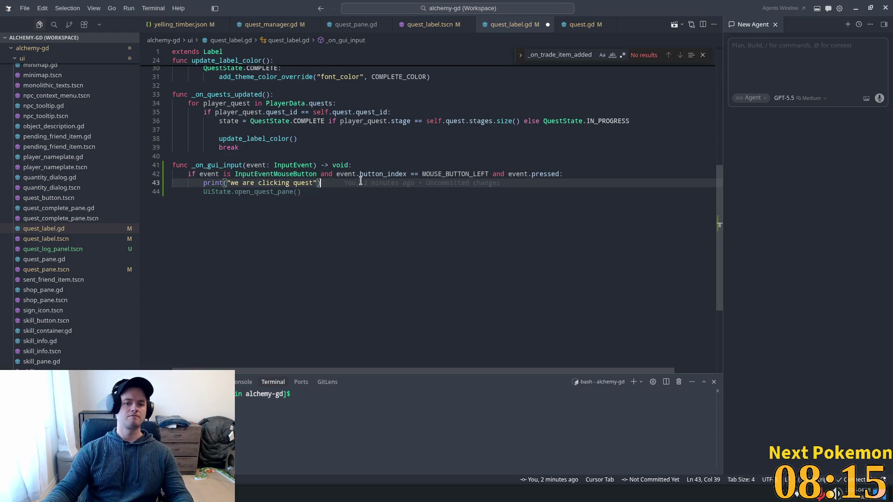
pyautogui.press('Return')
pyautogui.write('return')
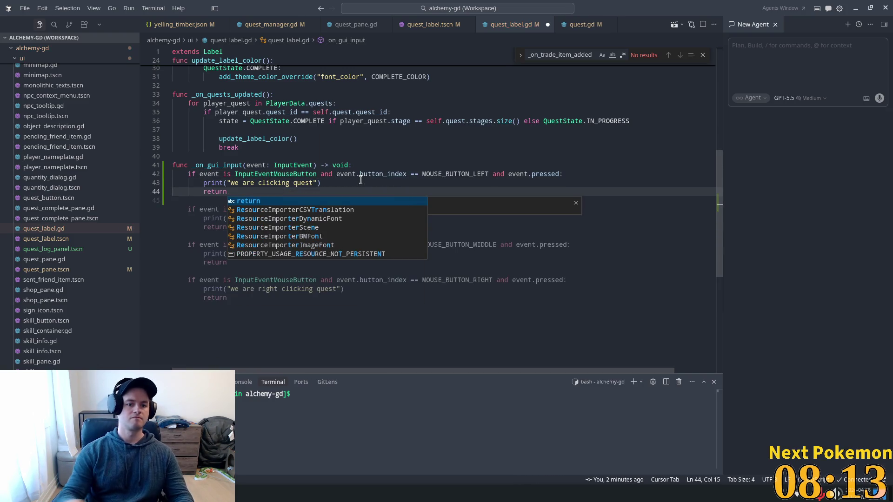
pyautogui.press('Escape')
pyautogui.hotkey('ctrl', 's')
pyautogui.press('Up')
pyautogui.press('Up')
pyautogui.press('Up')
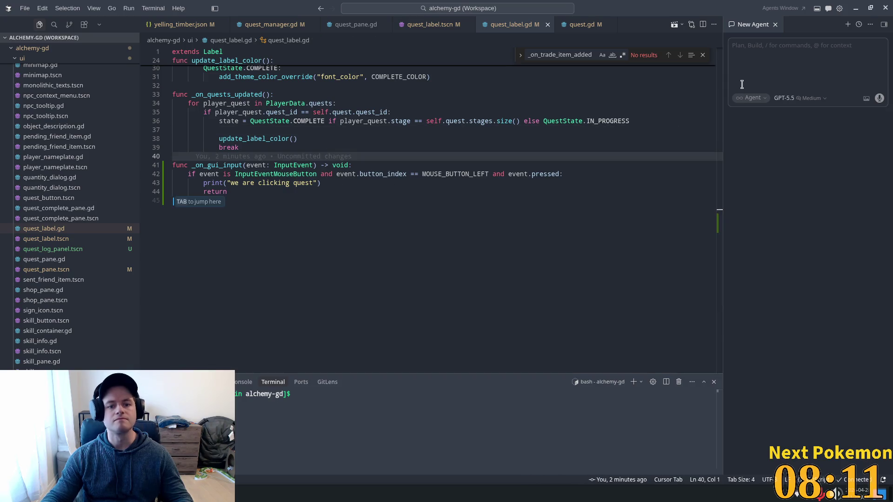
pyautogui.hotkey('alt', 'Tab')
pyautogui.click(777, 22)
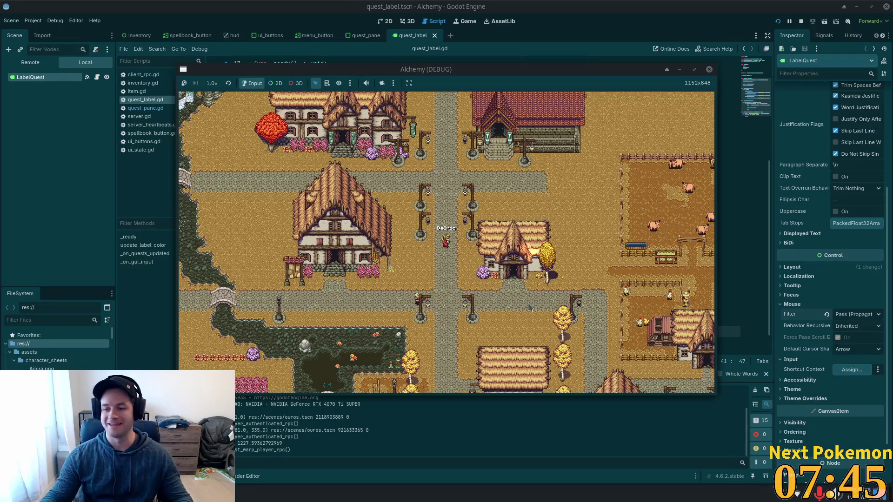
# Step: Arrange the game windows, then open and close the in-game Quests list panel
pyautogui.moveTo(457, 73); pyautogui.dragTo(622, 70)
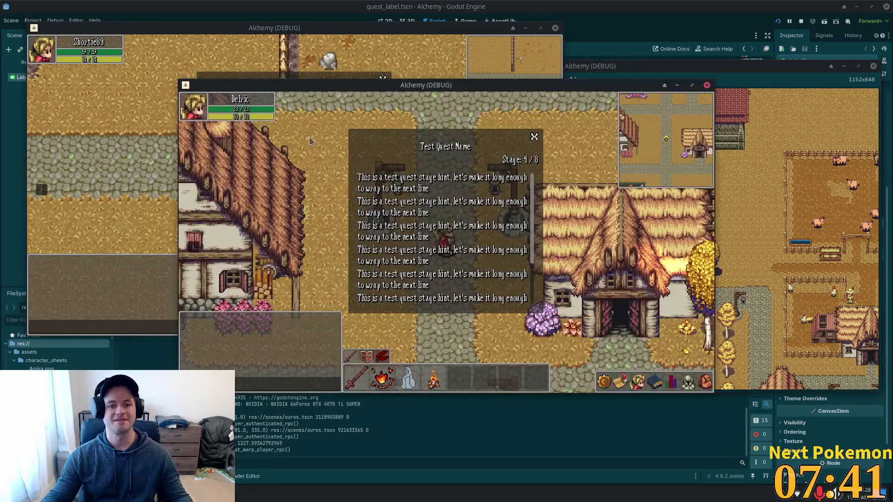
pyautogui.moveTo(284, 88); pyautogui.dragTo(398, 151)
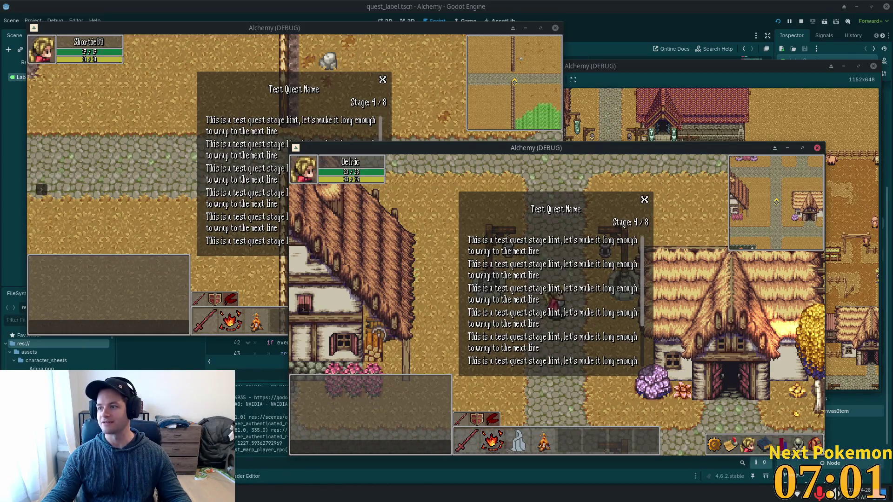
pyautogui.click(713, 445)
pyautogui.click(747, 445)
pyautogui.click(731, 445)
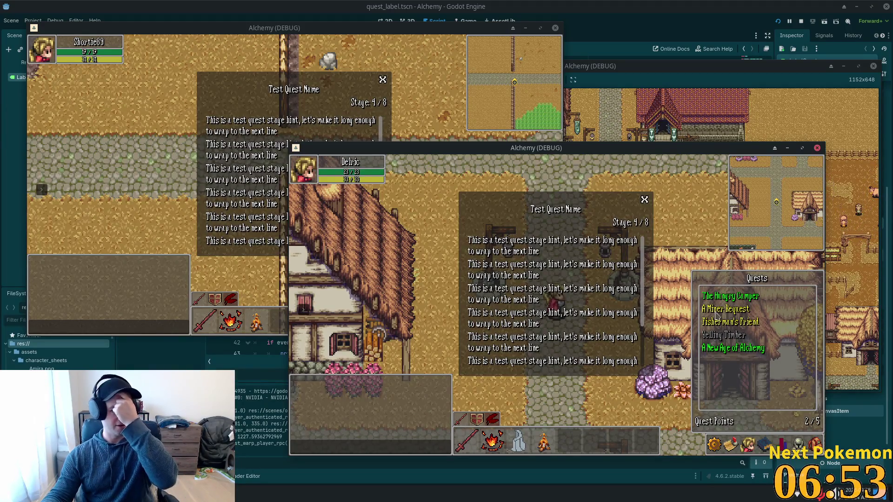
pyautogui.press('Escape')
# Step: Return to the Godot editor and switch to the hud.tscn scene
pyautogui.click(630, 5)
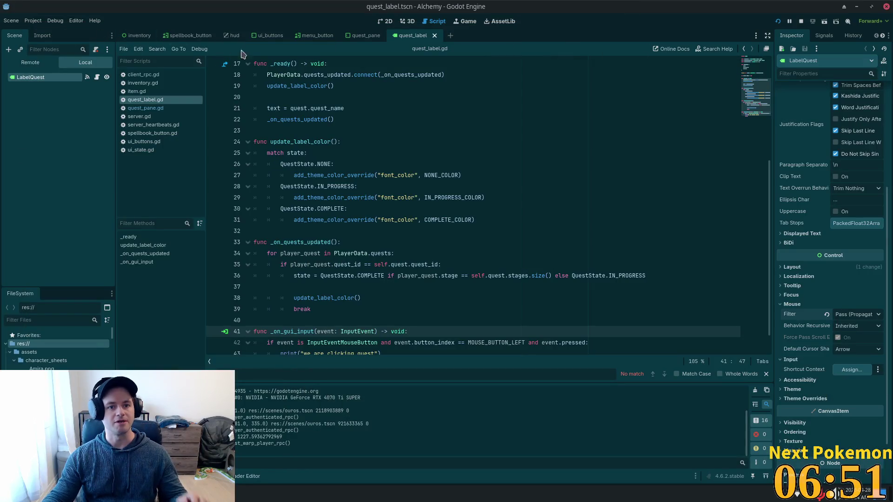
pyautogui.click(232, 36)
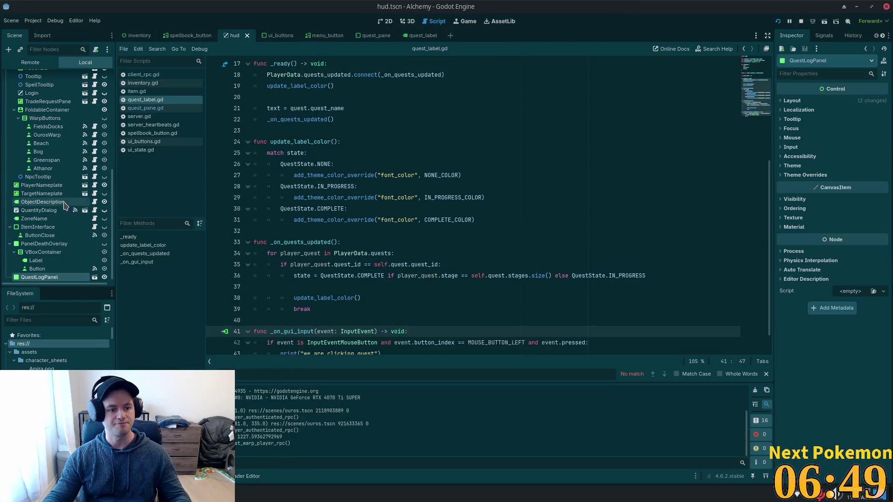
pyautogui.scroll(-1, 51, 233)
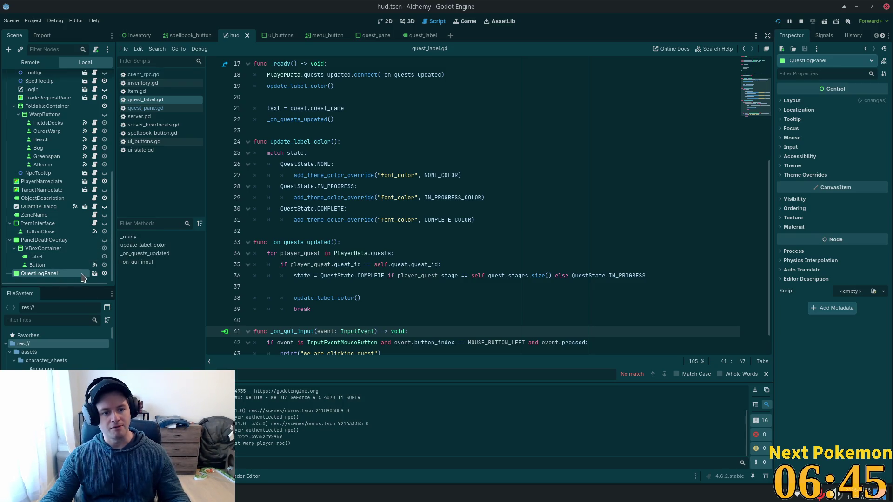
# Step: Hide the QuestLogPanel node and look over quest_label.gd in Godot's script editor
pyautogui.click(104, 274)
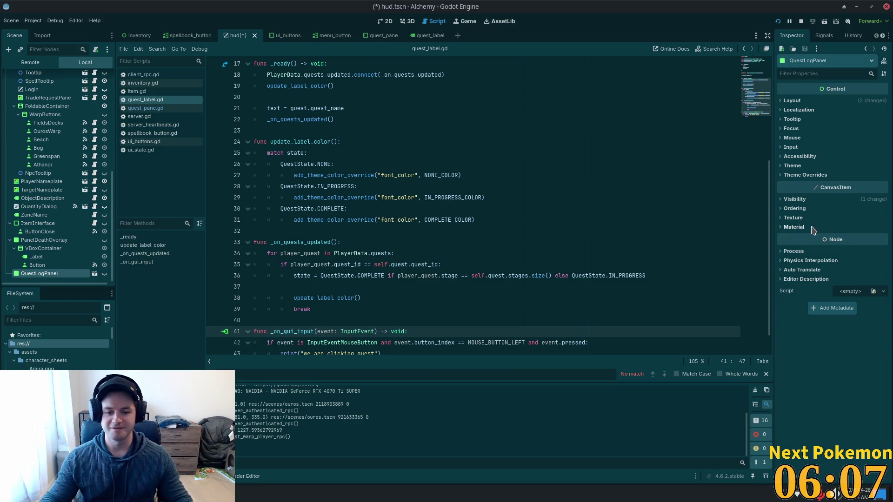
pyautogui.click(355, 131)
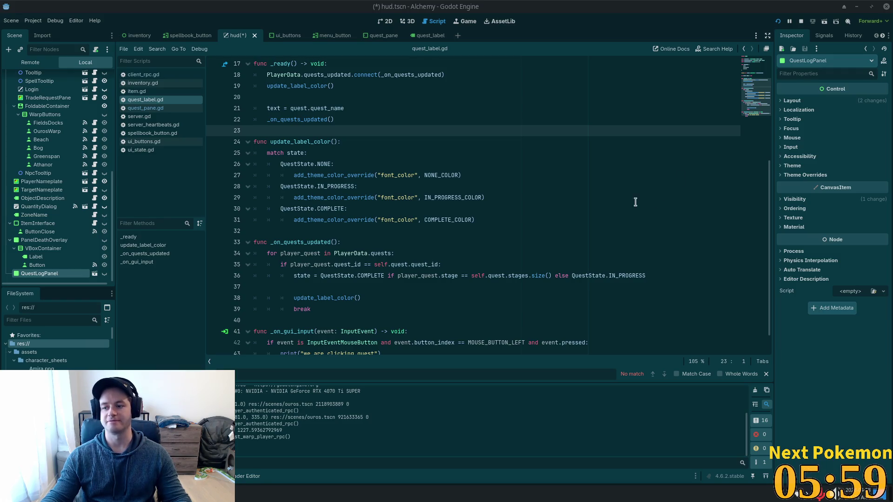
pyautogui.click(449, 100)
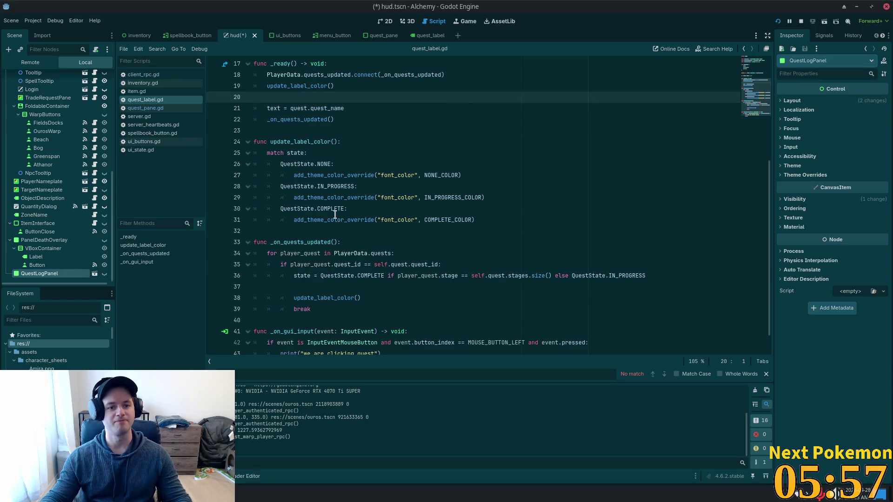
pyautogui.scroll(3, 573, 193)
pyautogui.scroll(-4, 550, 193)
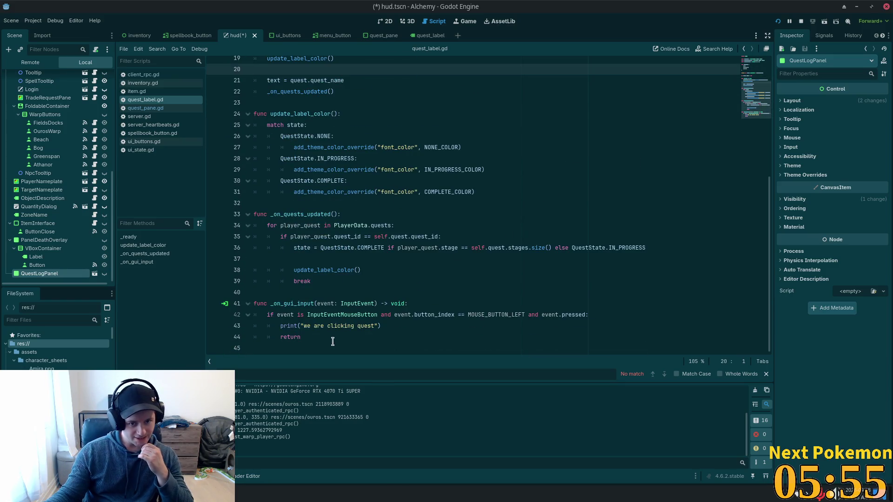
# Step: Select the debug print in _on_gui_input, then continue at the end of the script in Cursor
pyautogui.click(339, 315)
pyautogui.moveTo(378, 322)
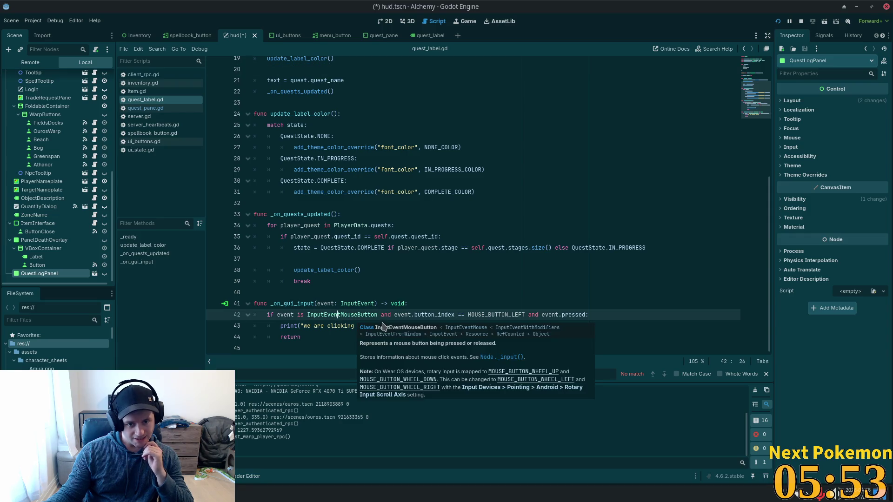
pyautogui.moveTo(381, 326); pyautogui.dragTo(280, 325)
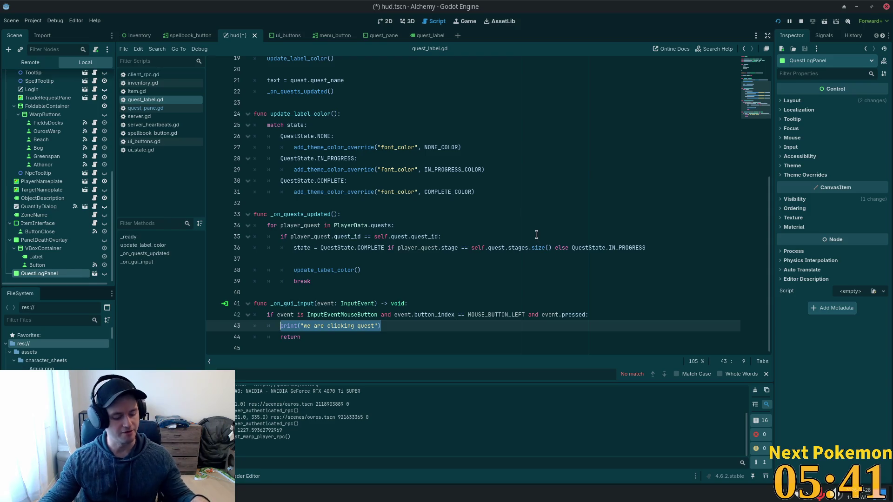
pyautogui.hotkey('alt', 'Tab')
pyautogui.click(374, 233)
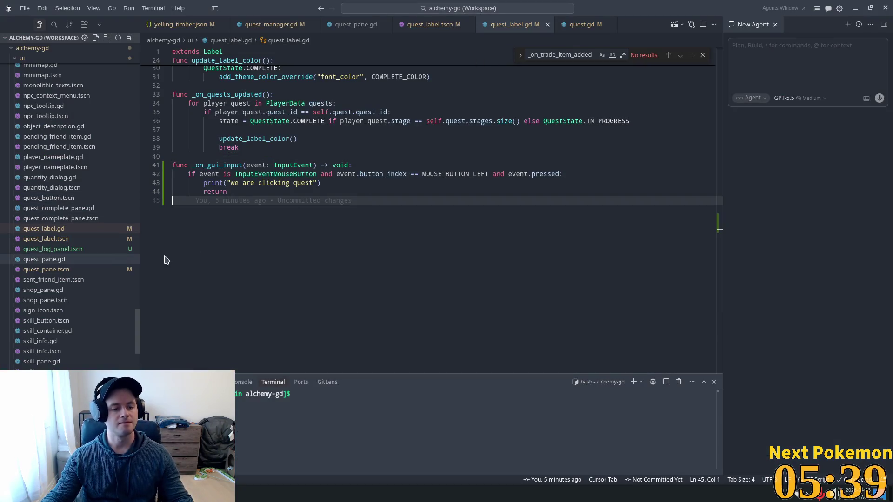
# Step: Open ui_state.gd and scroll through its signal list and pane-open flags
pyautogui.moveTo(137, 325)
pyautogui.mouseDown()
pyautogui.moveTo(135, 103)
pyautogui.moveTo(134, 137)
pyautogui.mouseUp()
pyautogui.hotkey('ctrl', 'alt', '-')
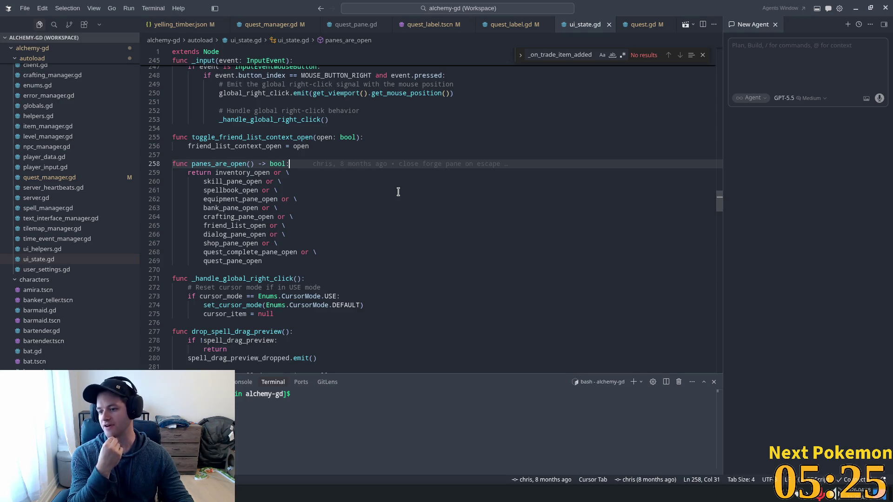
pyautogui.moveTo(720, 199); pyautogui.dragTo(721, 58)
pyautogui.scroll(-4, 494, 253)
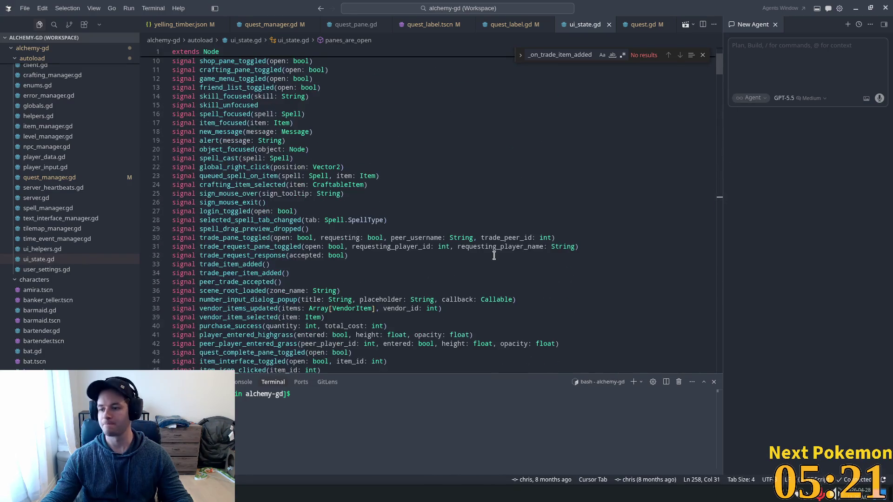
pyautogui.scroll(-2, 493, 253)
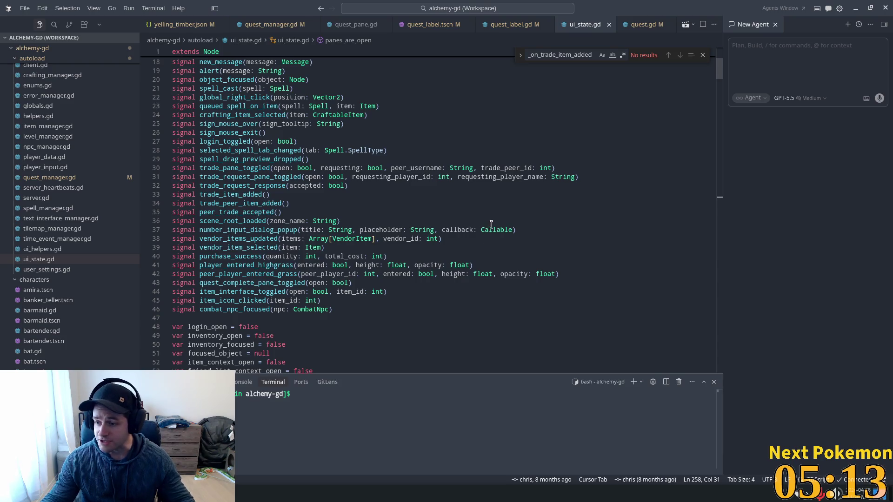
pyautogui.scroll(-1, 451, 243)
pyautogui.scroll(-2, 451, 243)
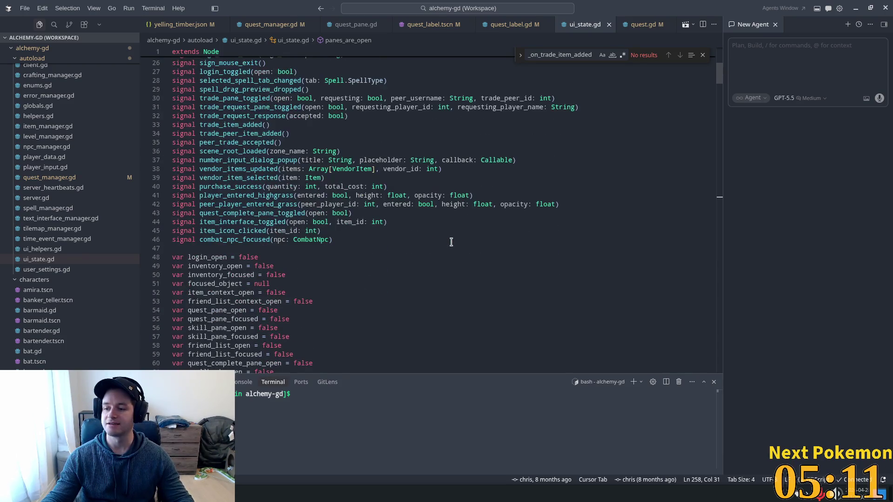
pyautogui.moveTo(370, 206)
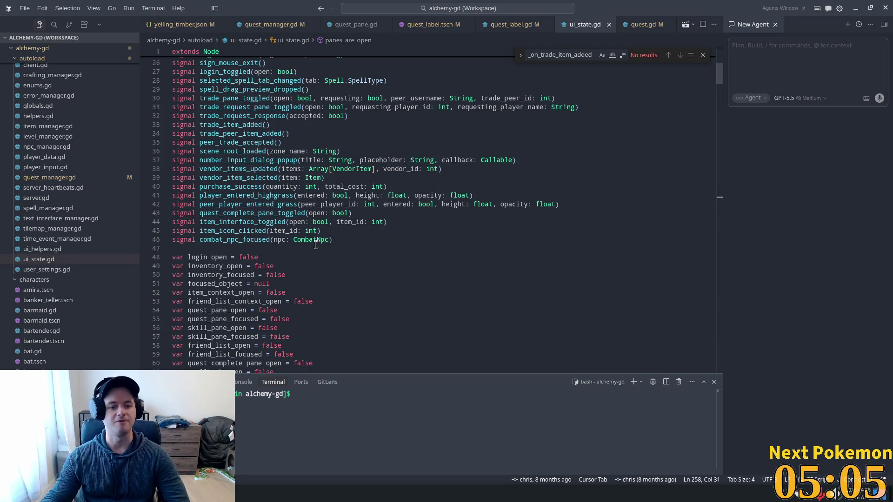
pyautogui.scroll(-5, 308, 238)
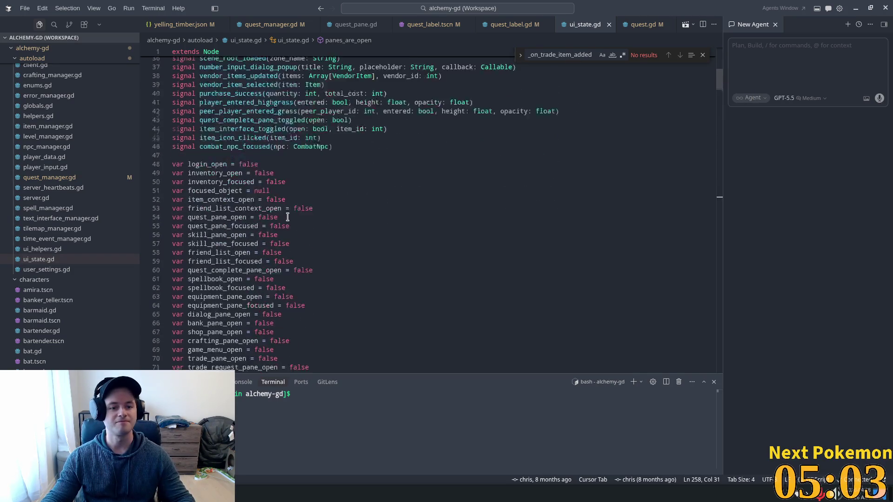
pyautogui.scroll(-1, 326, 242)
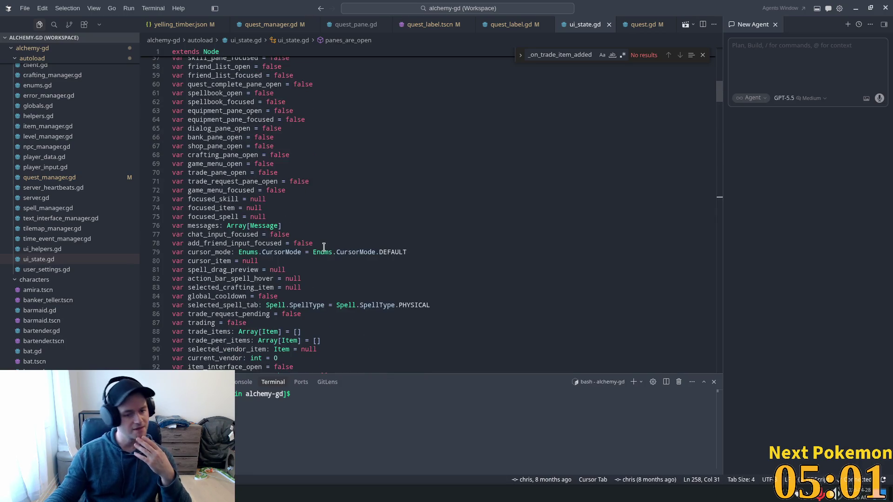
pyautogui.scroll(3, 338, 236)
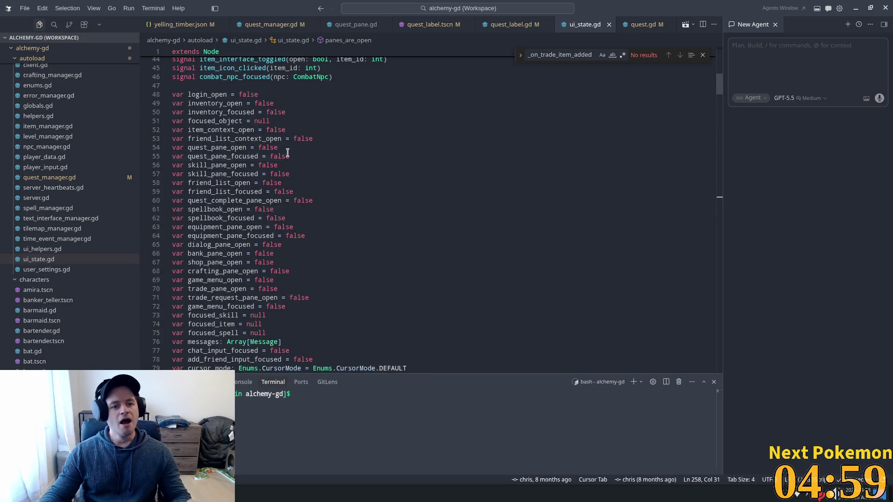
# Step: Start a new 'var quest_log_' line after the quest_pane_focused flag
pyautogui.click(289, 156)
pyautogui.press('Return')
pyautogui.write('var ')
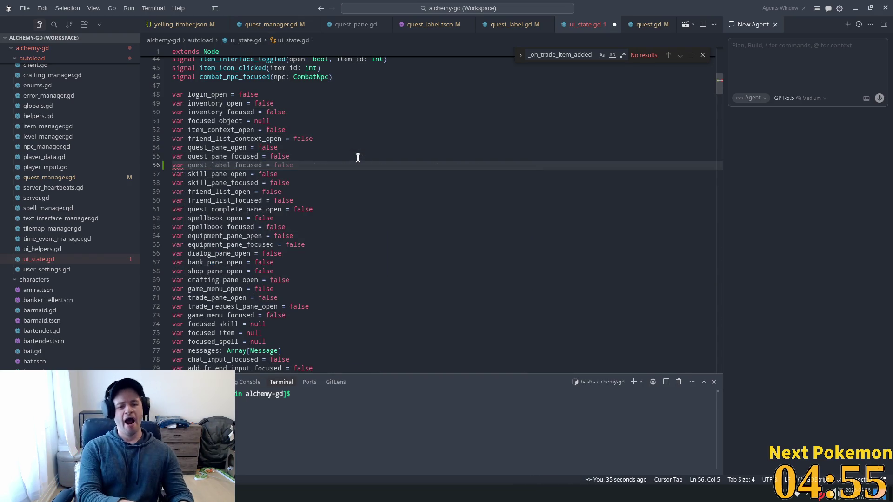
pyautogui.write('quest_')
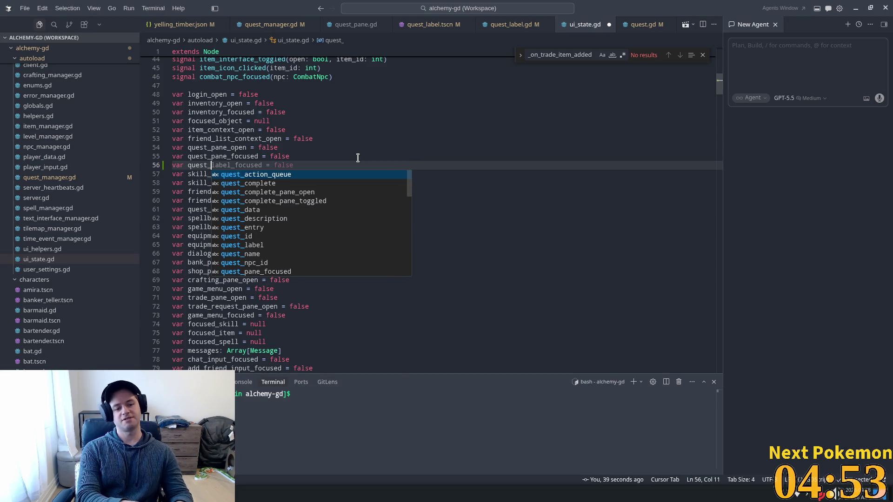
pyautogui.write('log_')
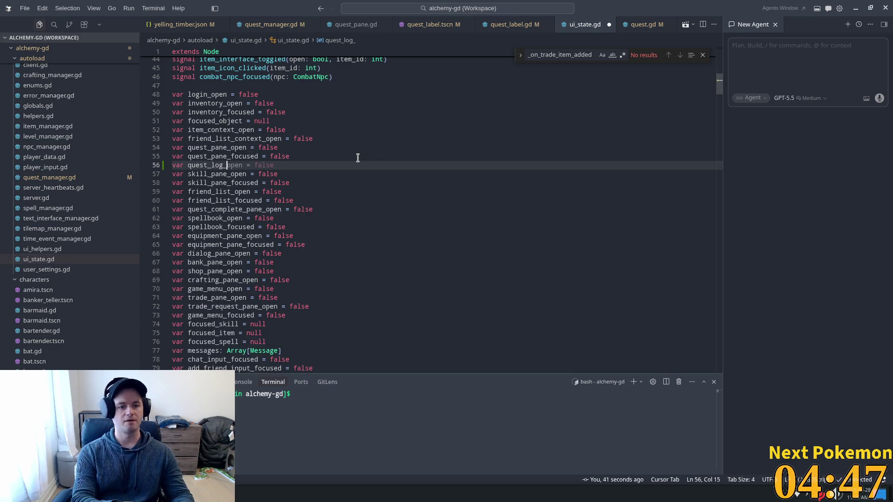
# Step: Accept the suggested quest_log_open = false variable
pyautogui.press('Tab')
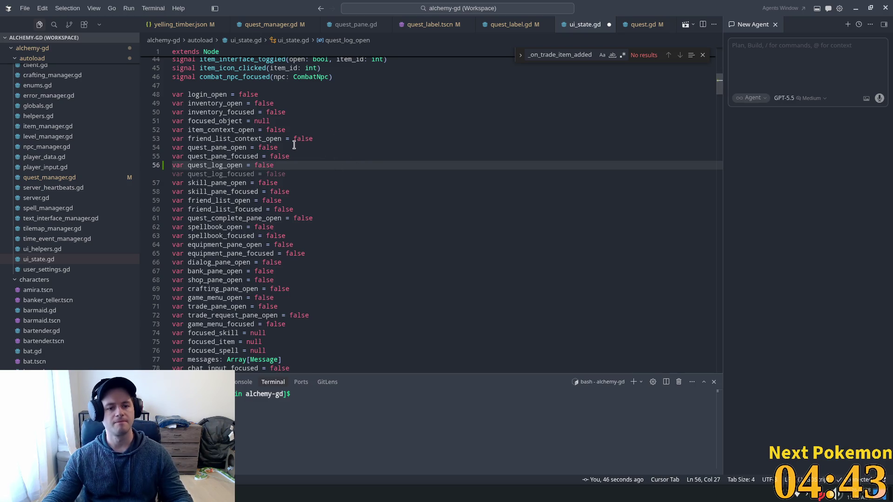
pyautogui.press('Up')
pyautogui.press('Up')
pyautogui.scroll(-3, 663, 137)
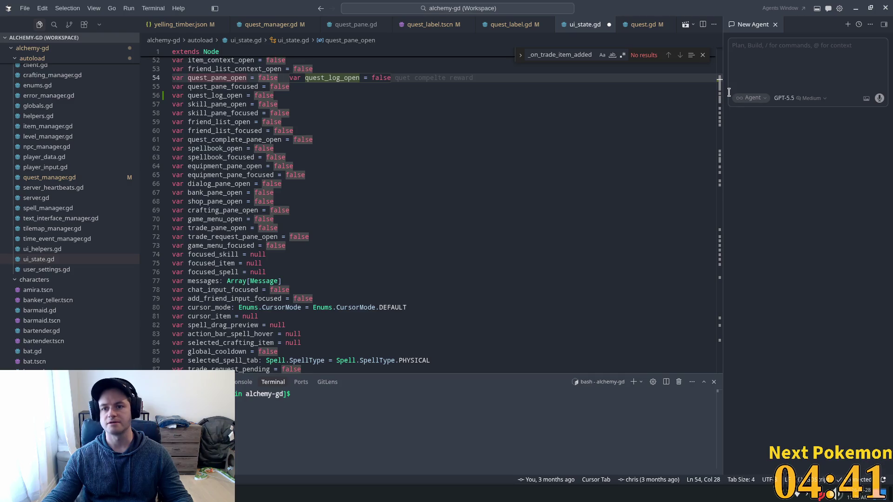
pyautogui.scroll(15, 721, 99)
pyautogui.scroll(-5, 362, 306)
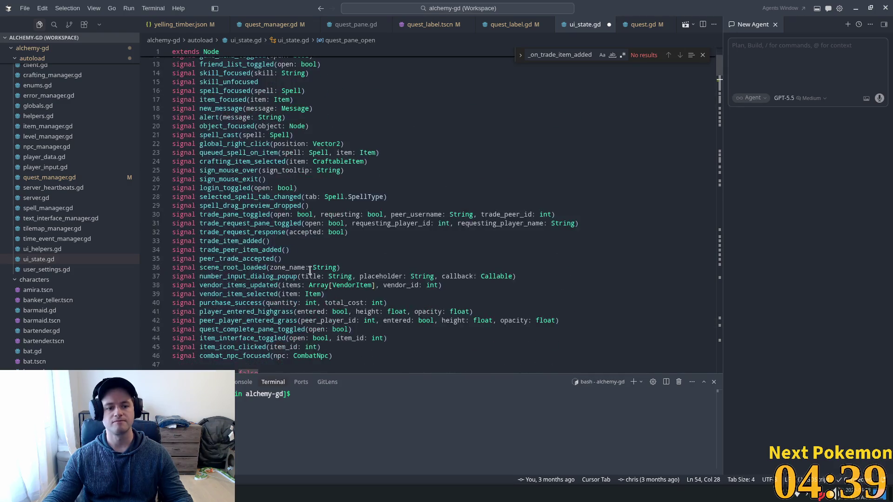
# Step: Add the quest_log_toggled signal plus open_quest_log and close_quest_log functions, then save
pyautogui.click(362, 306)
pyautogui.press('Return')
pyautogui.press('Tab')
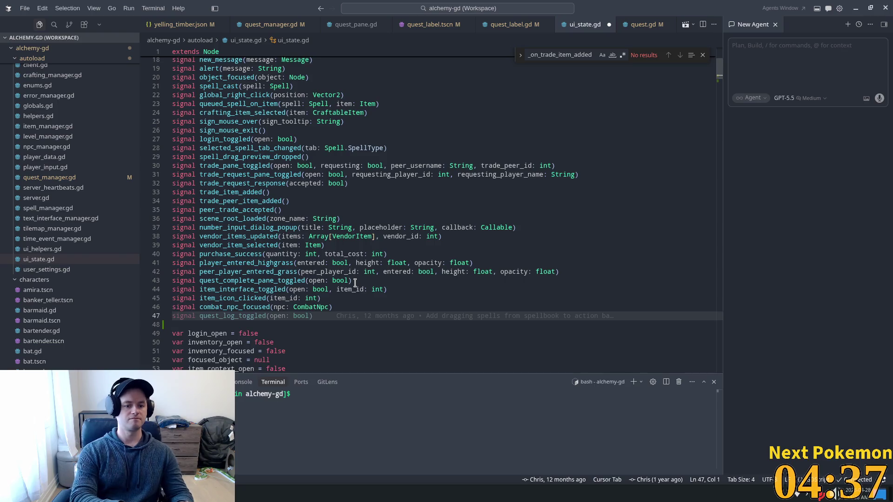
pyautogui.press('Tab')
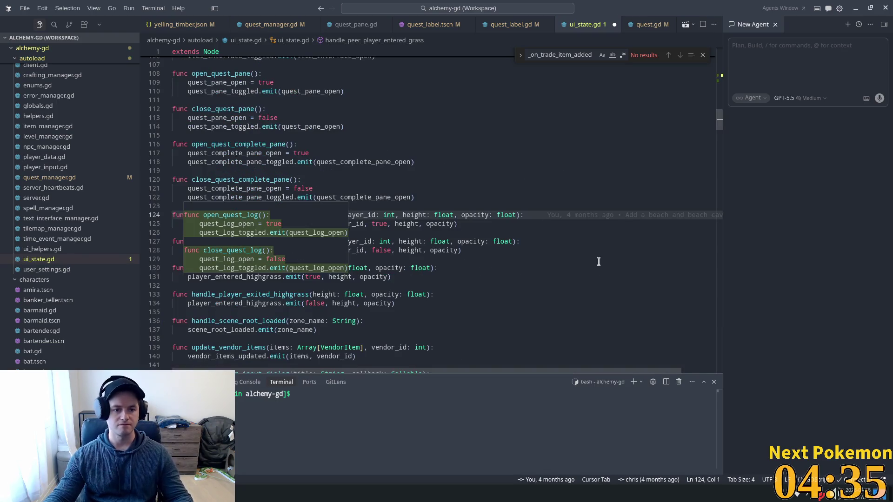
pyautogui.press('Tab')
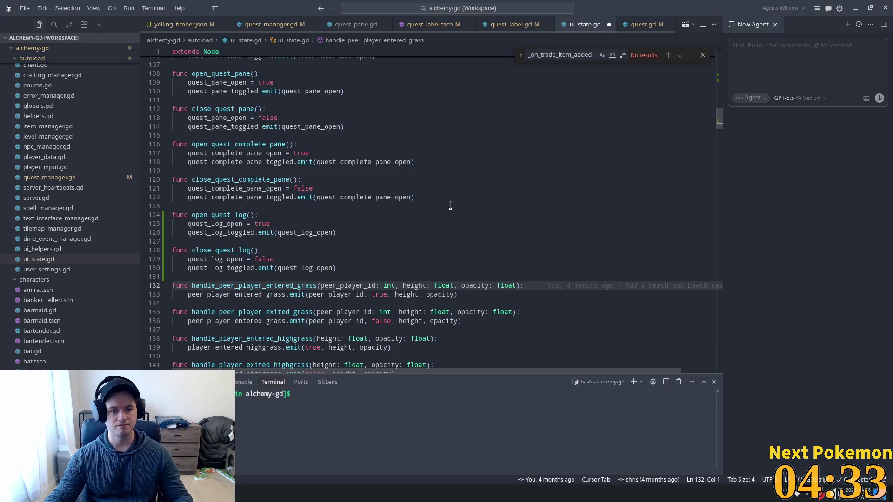
pyautogui.click(359, 212)
pyautogui.hotkey('ctrl', 's')
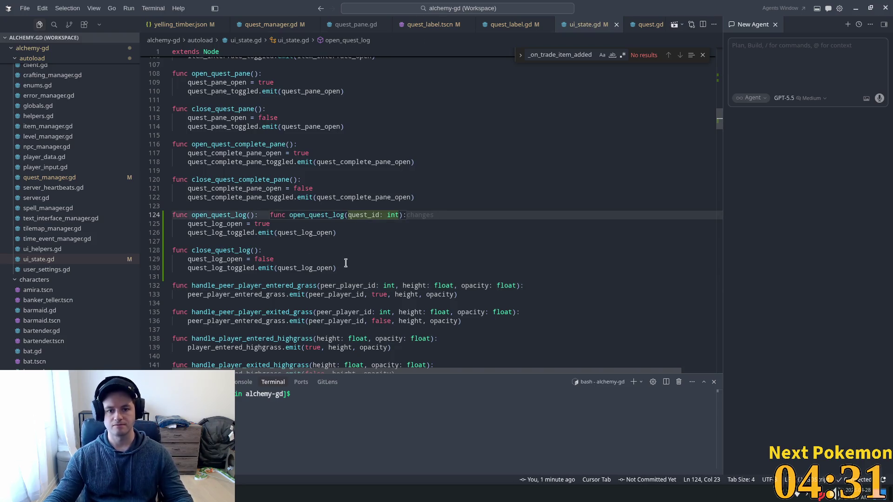
# Step: Give open_quest_log a quest_id: int parameter
pyautogui.click(213, 182)
pyautogui.click(456, 224)
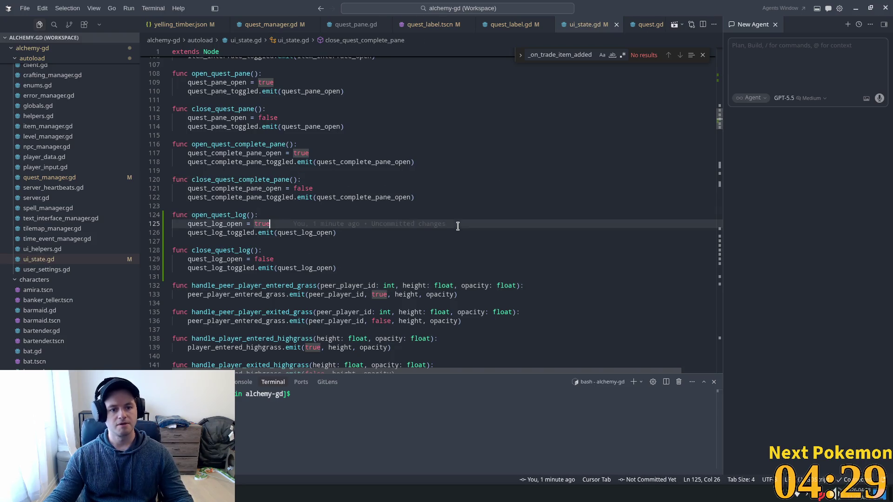
pyautogui.moveTo(293, 91)
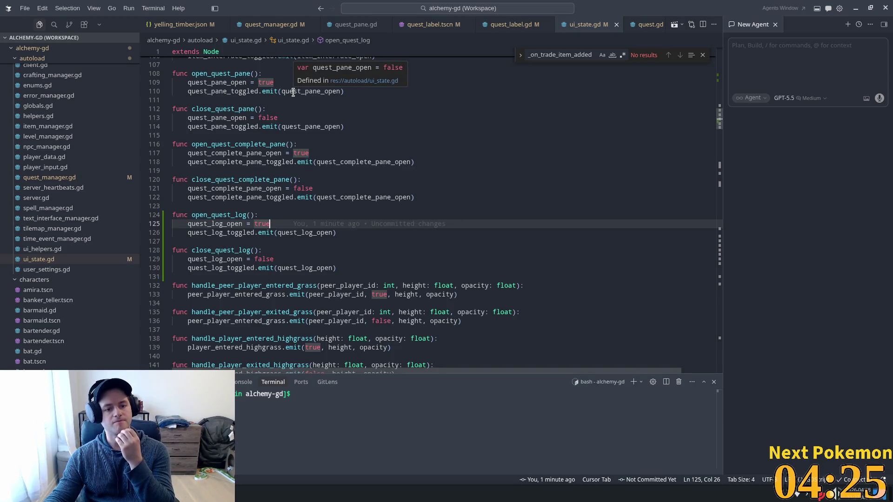
pyautogui.click(253, 215)
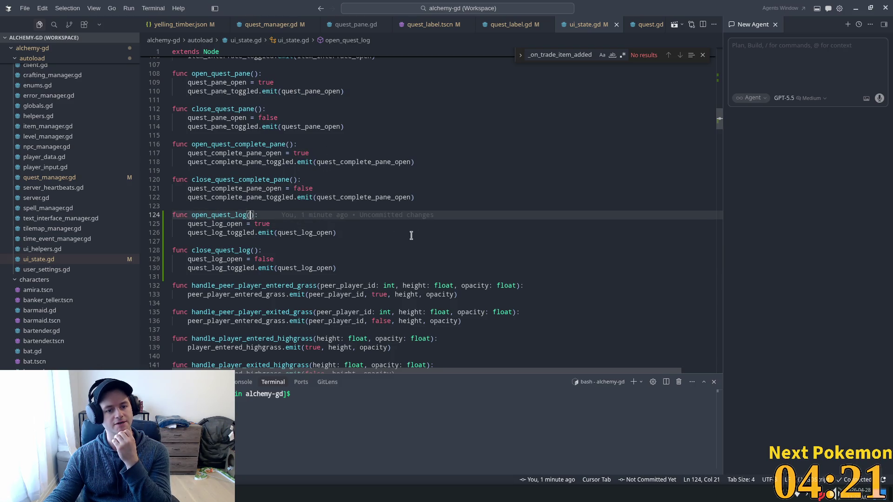
pyautogui.write('ques')
pyautogui.press('Tab')
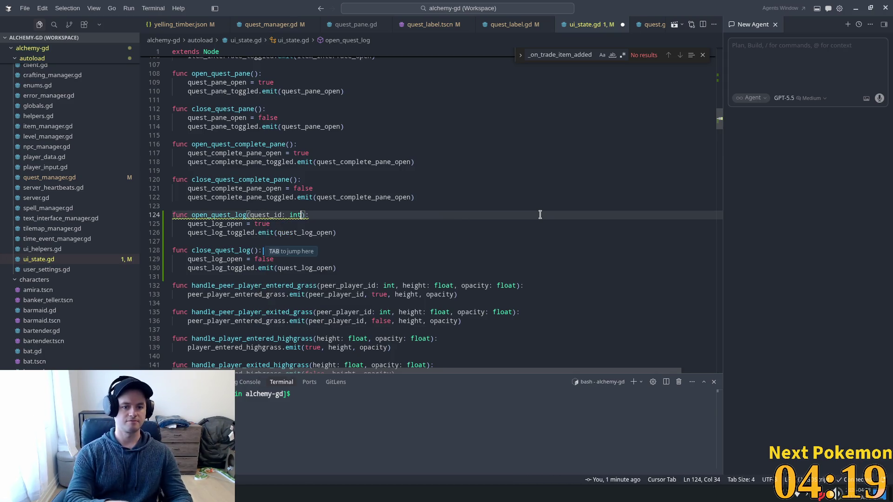
# Step: Add a quest_id parameter to the quest_log_toggled signal and save ui_state.gd
pyautogui.click(325, 197)
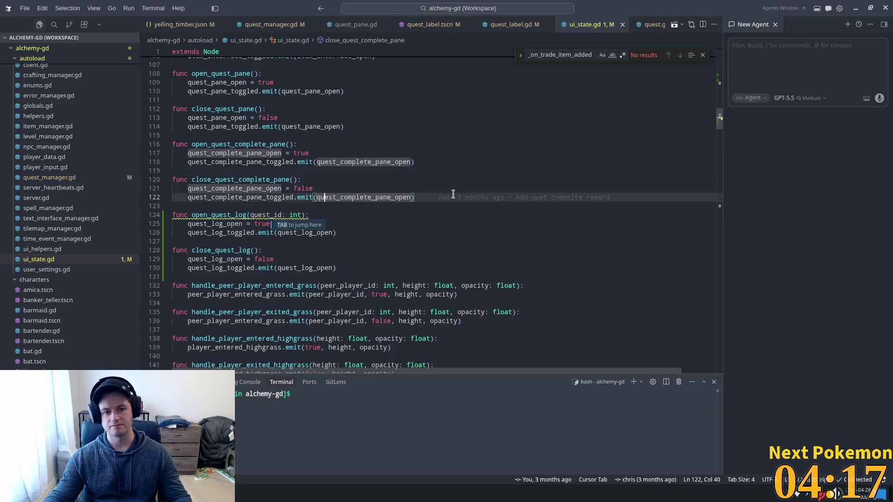
pyautogui.click(714, 118)
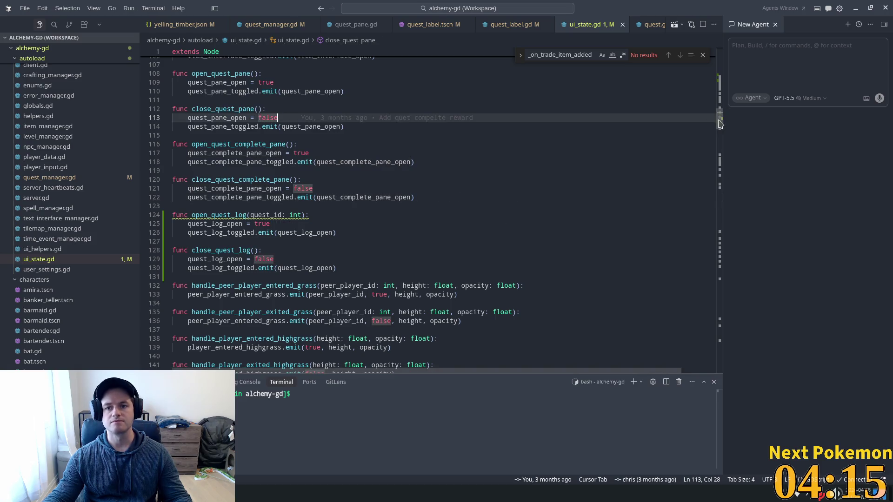
pyautogui.moveTo(719, 118); pyautogui.dragTo(710, 28)
pyautogui.scroll(-7, 278, 287)
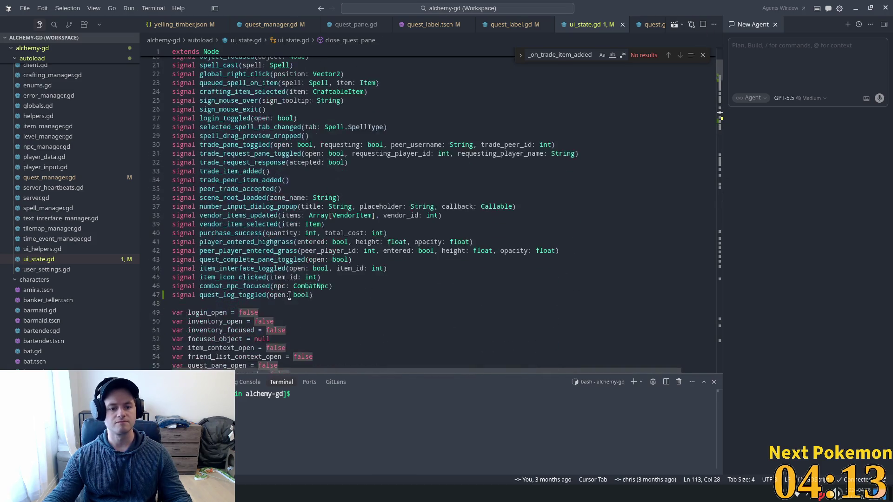
pyautogui.click(278, 287)
pyautogui.click(267, 295)
pyautogui.write(', quest_id: int')
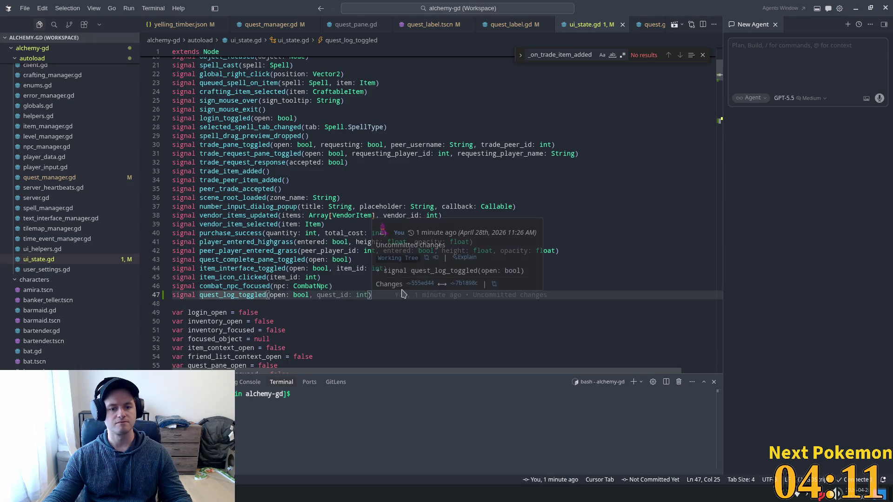
pyautogui.press('Tab')
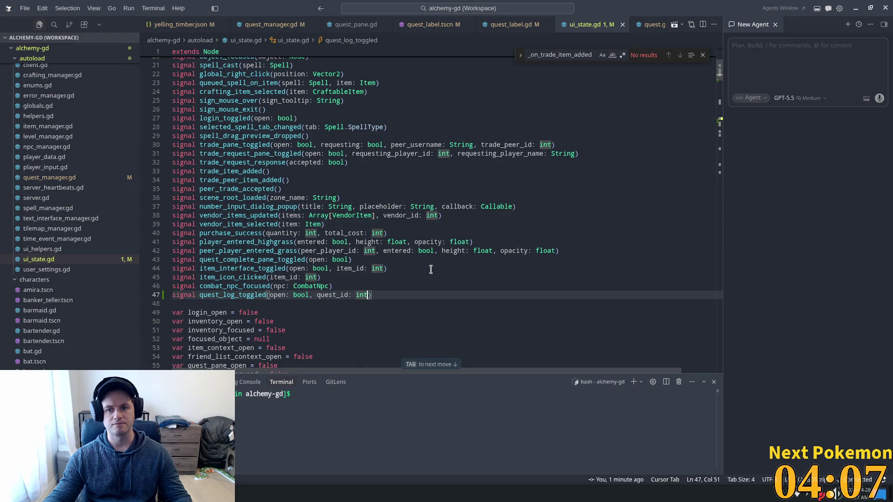
pyautogui.press('Tab')
pyautogui.press('Tab')
pyautogui.hotkey('ctrl', 's')
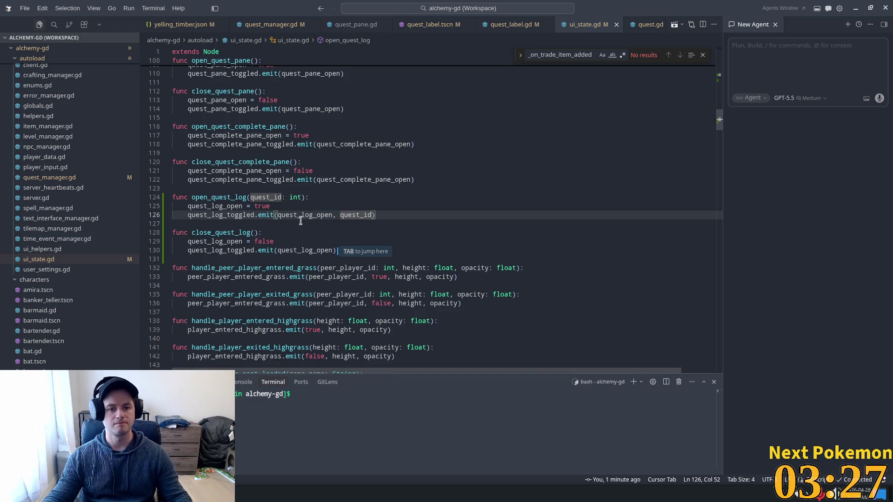
# Step: Move the caret to the end of line 125
pyautogui.press('Up')
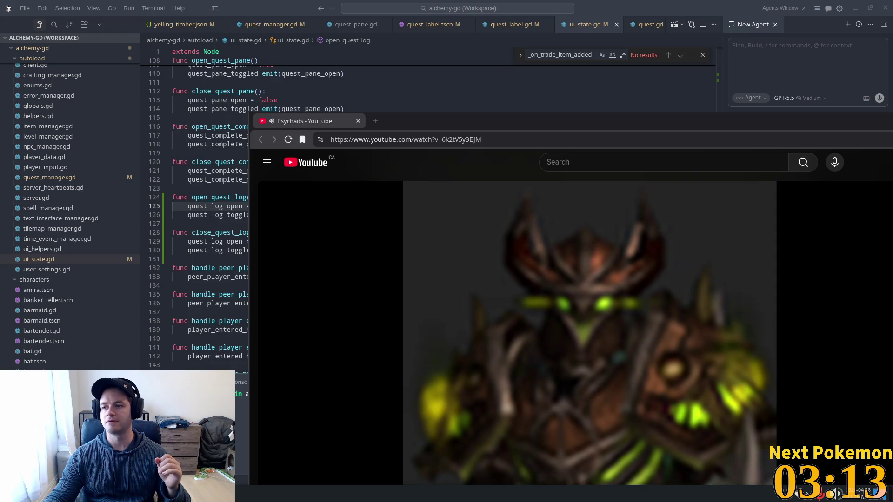
# Step: Maximize the browser, expand the Psychads video description, and scroll through the page
pyautogui.moveTo(390, 121); pyautogui.dragTo(350, 42)
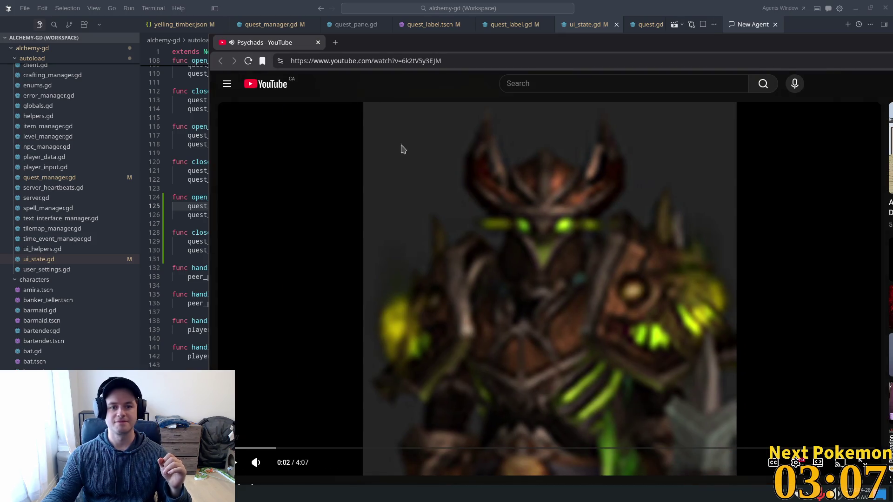
pyautogui.doubleClick(469, 48)
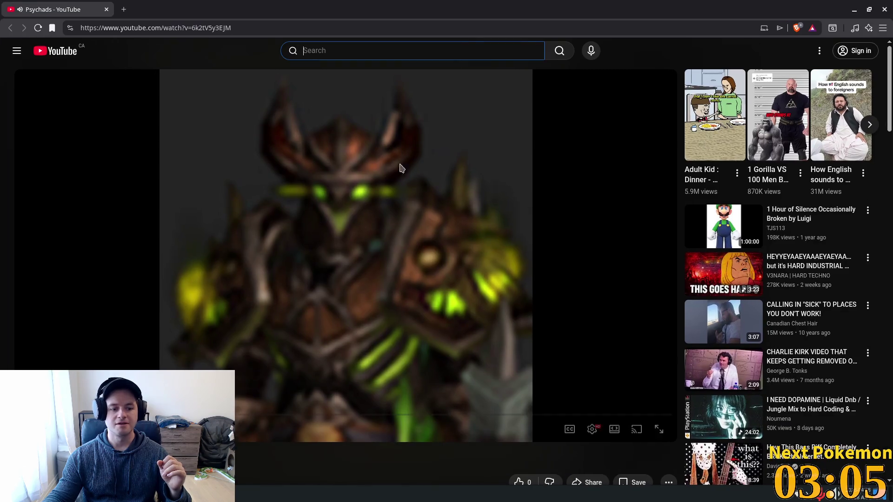
pyautogui.scroll(-5, 379, 196)
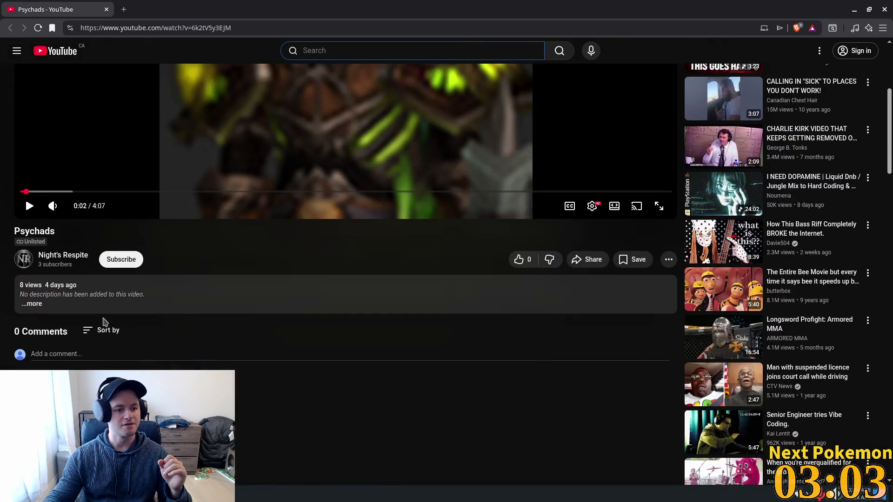
pyautogui.click(33, 305)
pyautogui.scroll(-5, 355, 303)
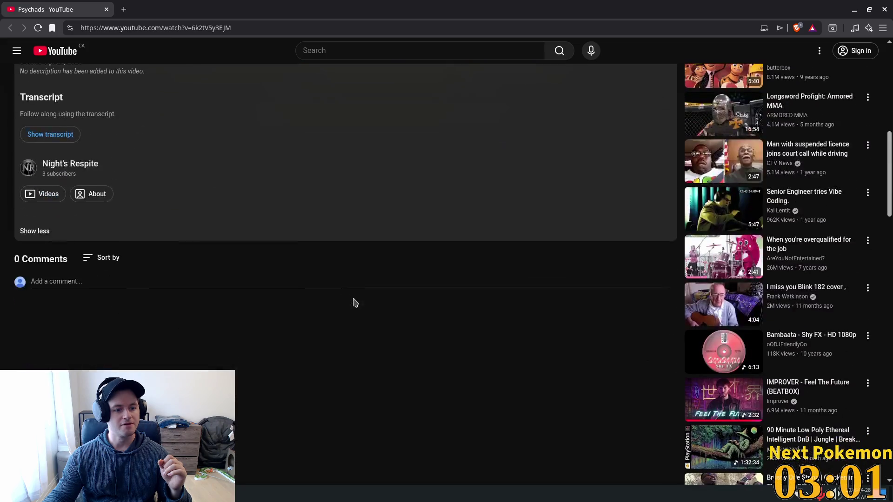
pyautogui.scroll(10, 352, 302)
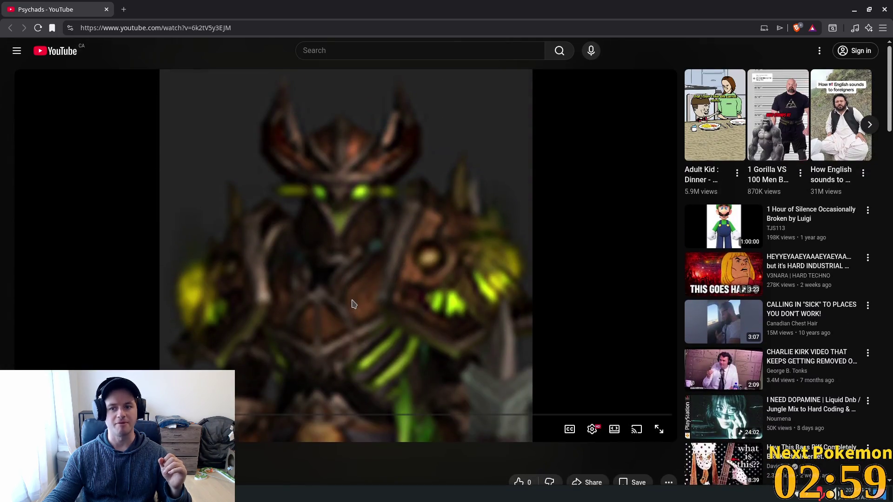
pyautogui.scroll(-5, 352, 303)
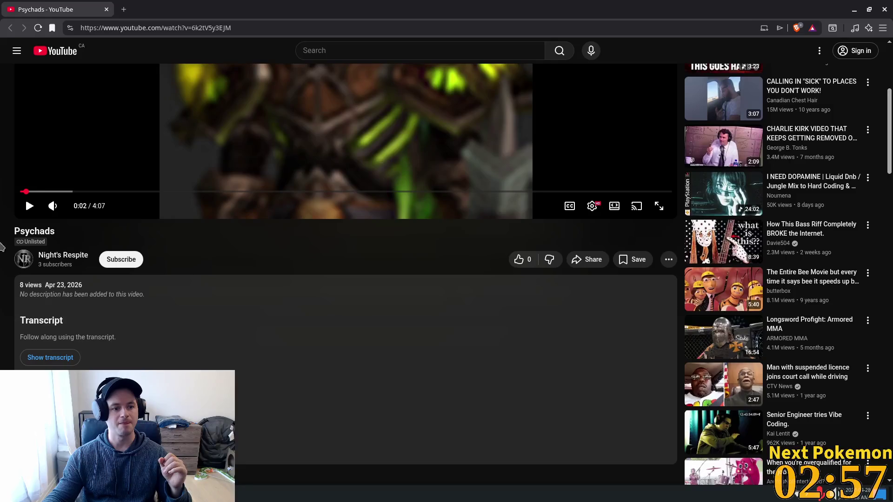
pyautogui.doubleClick(33, 241)
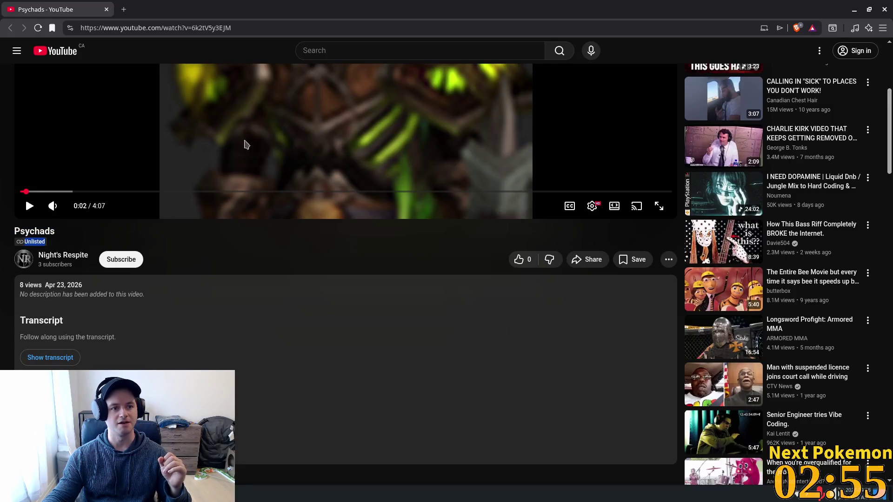
pyautogui.hotkey('alt', 'Tab')
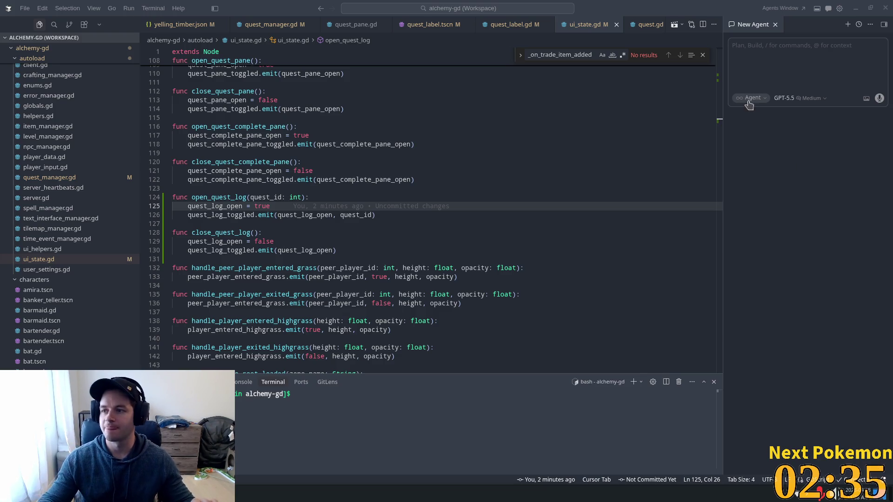
pyautogui.click(485, 268)
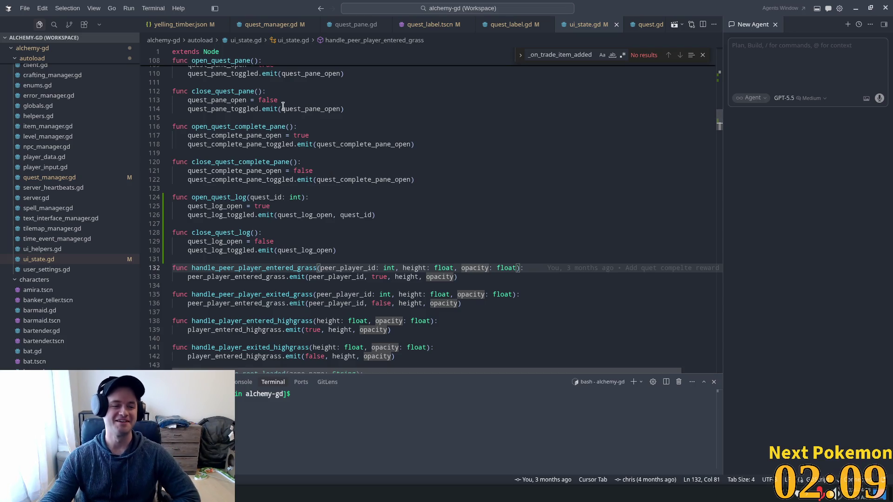
pyautogui.click(403, 158)
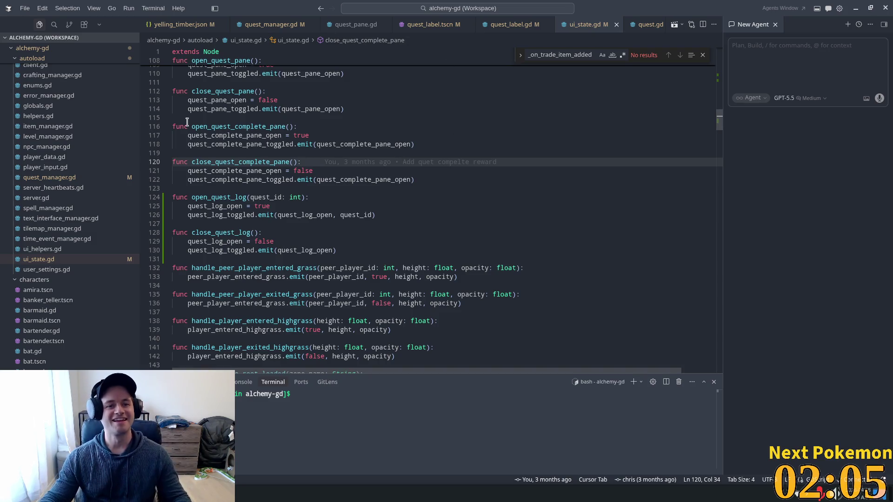
pyautogui.scroll(-1, 226, 86)
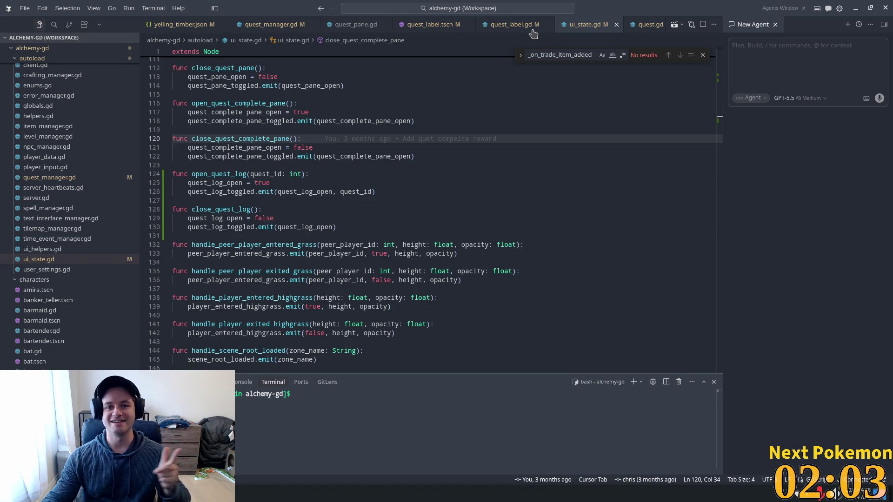
pyautogui.click(481, 23)
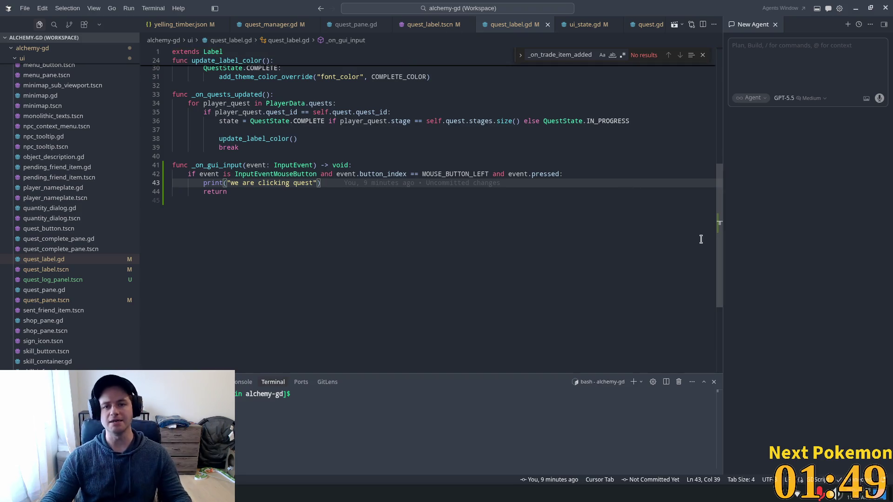
# Step: Replace the print on line 43 with UiState.open_quest_log(quest.quest_id) and save
pyautogui.click(714, 60)
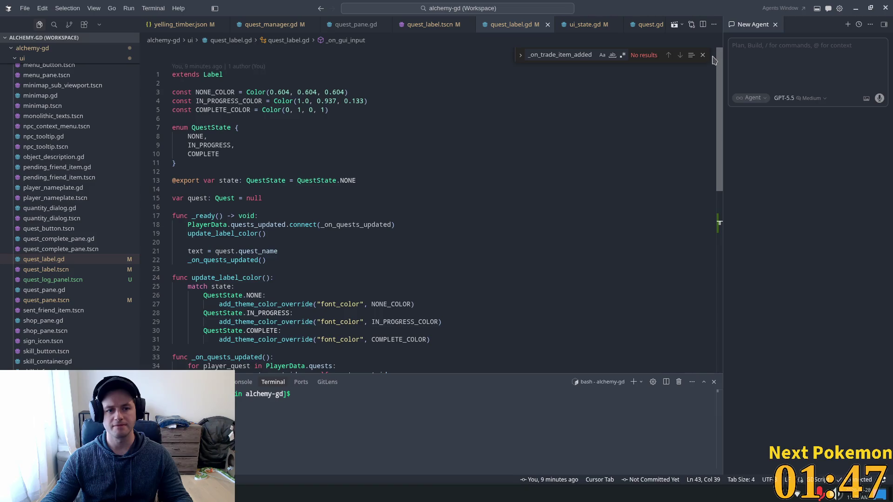
pyautogui.scroll(-8, 714, 77)
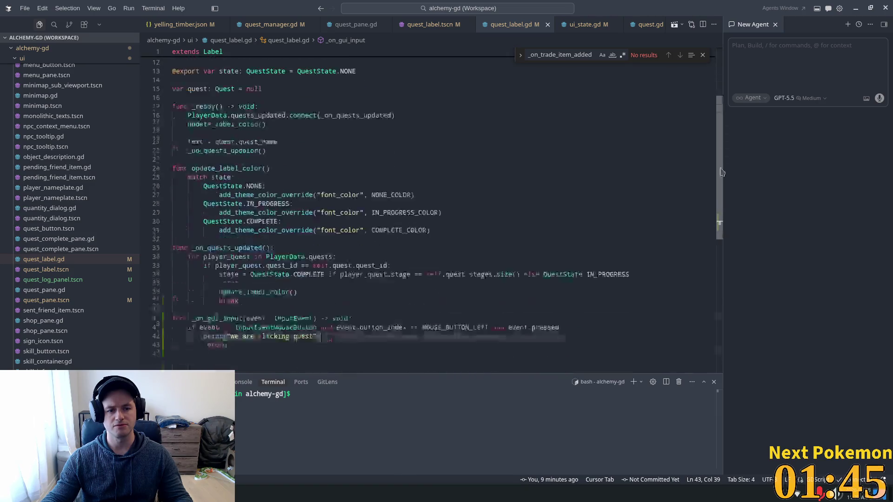
pyautogui.moveTo(352, 203)
pyautogui.mouseDown()
pyautogui.moveTo(210, 202)
pyautogui.moveTo(204, 210)
pyautogui.mouseUp()
pyautogui.hotkey('shift', 'Up')
pyautogui.write('qu')
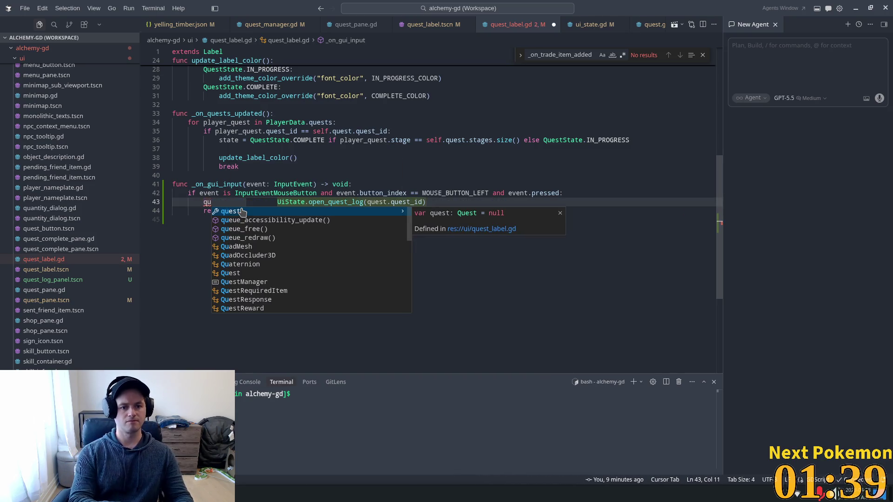
pyautogui.press('Tab')
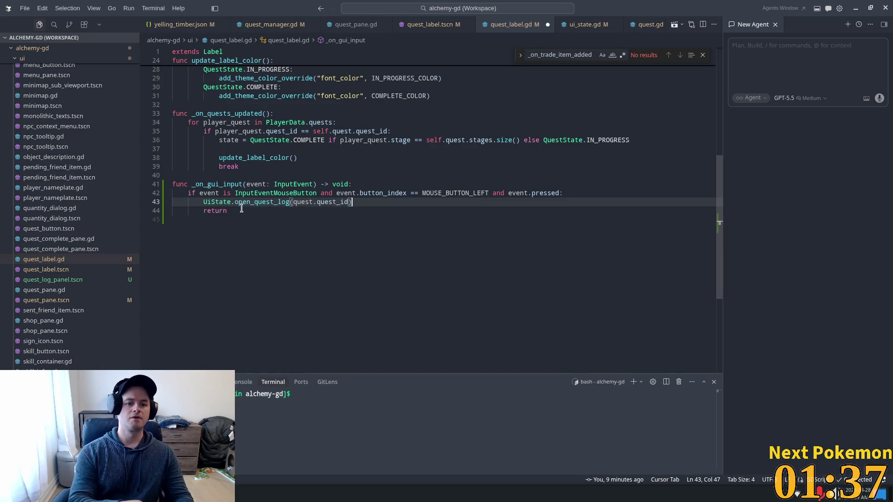
pyautogui.hotkey('ctrl', 's')
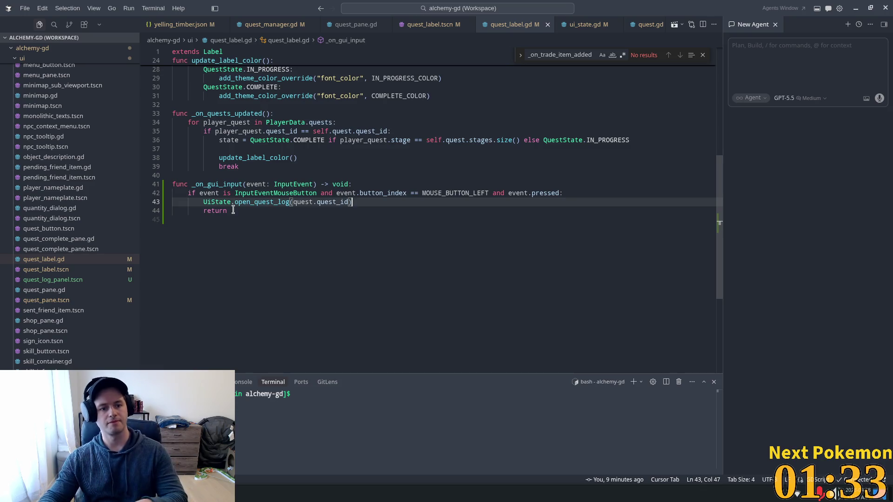
# Step: Delete the leftover return line and save quest_label.gd
pyautogui.hotkey('shift', 'Down')
pyautogui.press('BackSpace')
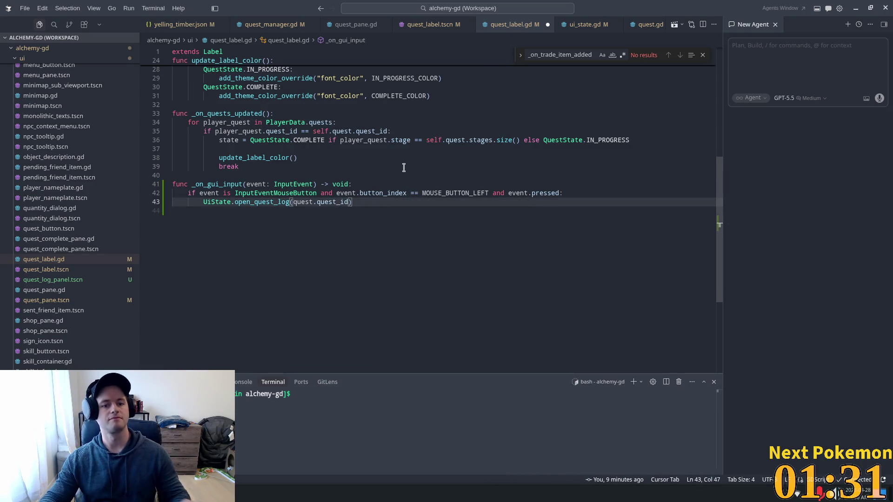
pyautogui.hotkey('ctrl', 's')
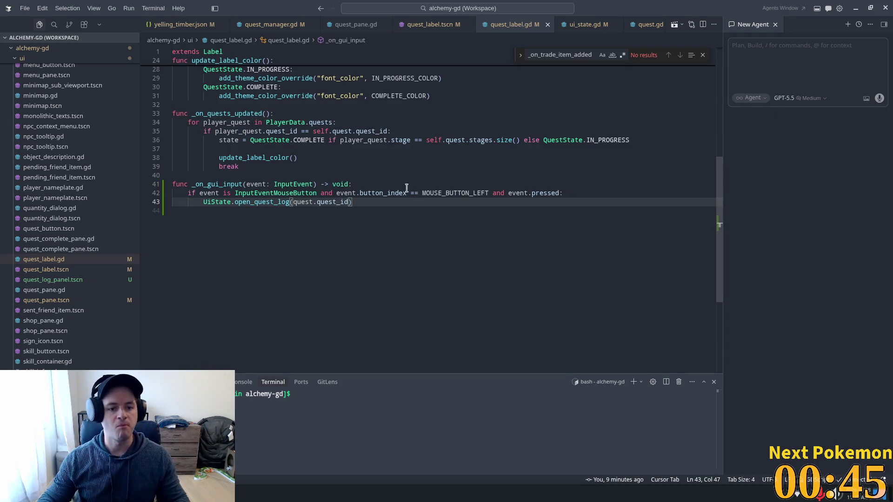
# Step: Review the new open_quest_log call in _on_gui_input
pyautogui.press('Up')
pyautogui.press('Up')
pyautogui.press('Up')
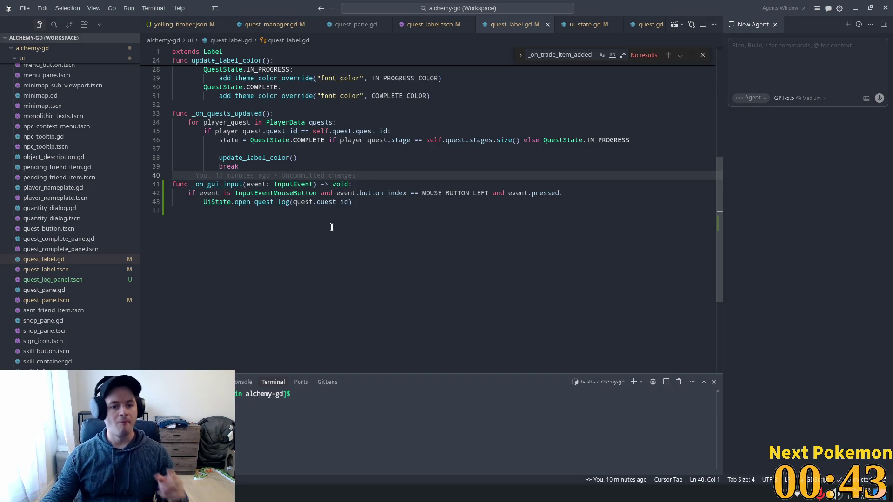
pyautogui.doubleClick(280, 202)
pyautogui.click(310, 184)
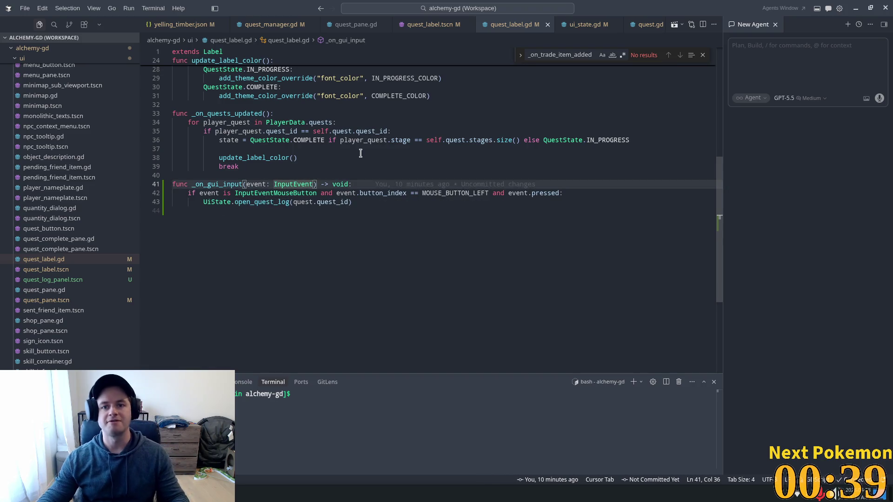
pyautogui.click(334, 202)
pyautogui.click(278, 109)
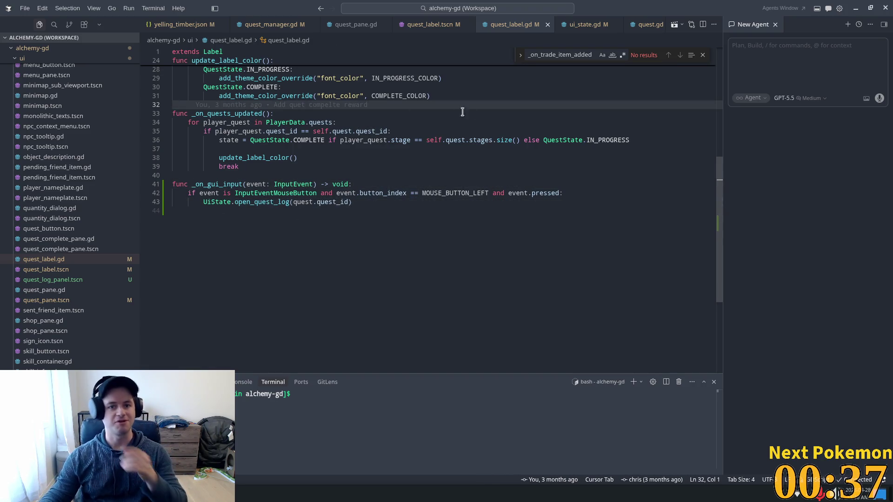
# Step: Search Quick Open for 'quest_log' without opening a file, then save the hud scene in Godot
pyautogui.hotkey('ctrl', 'p')
pyautogui.write('quest_log')
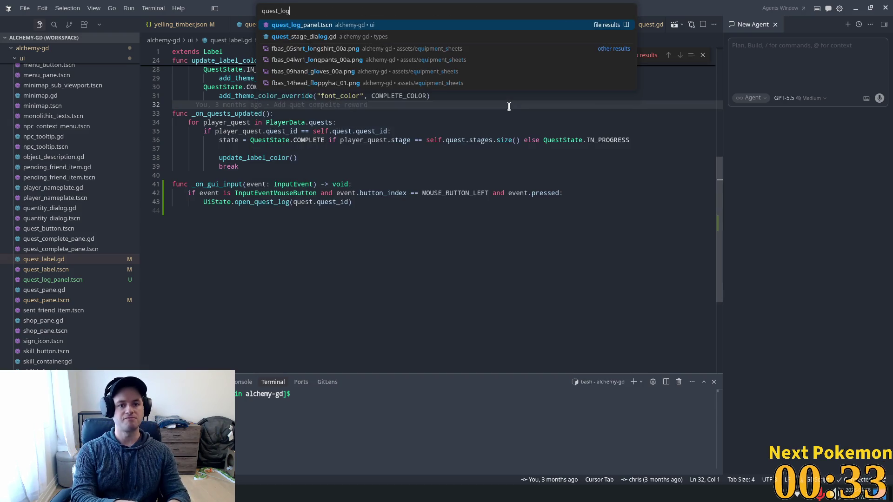
pyautogui.click(494, 225)
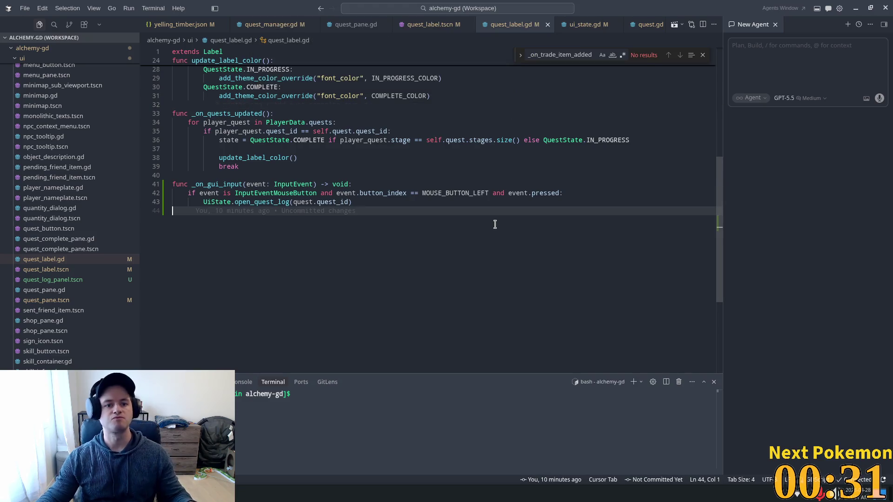
pyautogui.hotkey('alt', 'Tab')
pyautogui.hotkey('ctrl', 's')
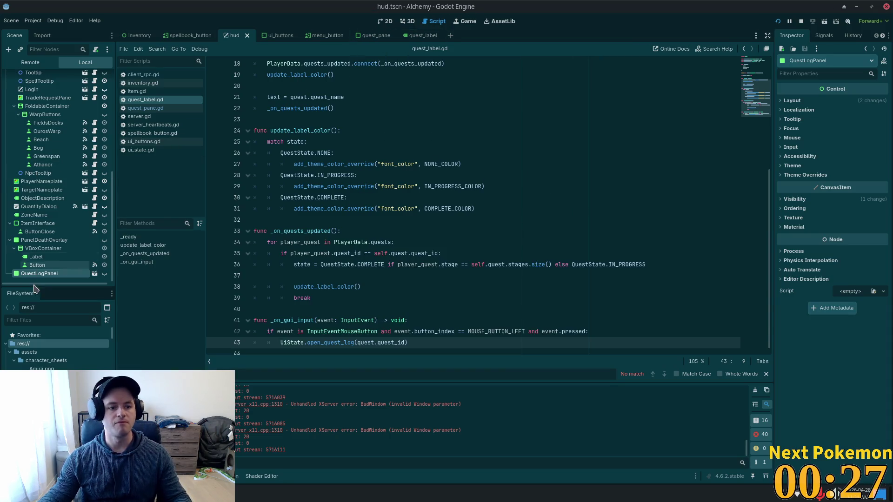
# Step: Open quest_log_panel.tscn and attach a new quest_log_panel.gd script to its root Panel
pyautogui.click(94, 273)
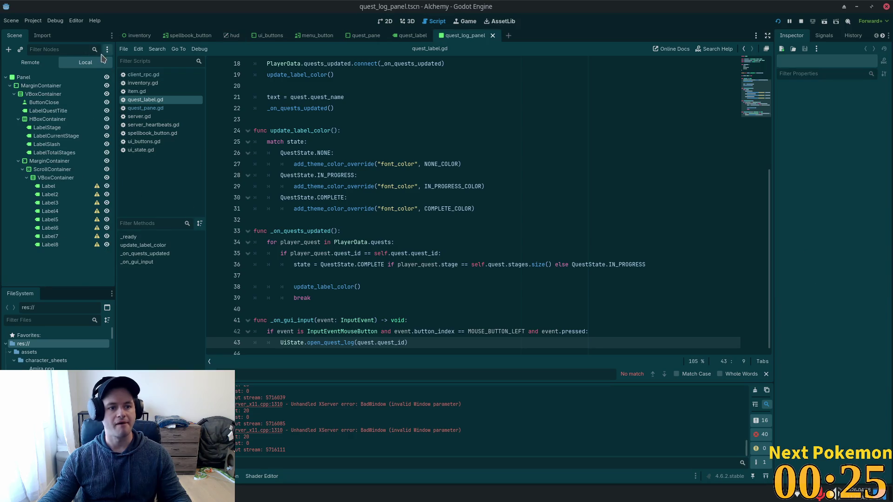
pyautogui.click(38, 79)
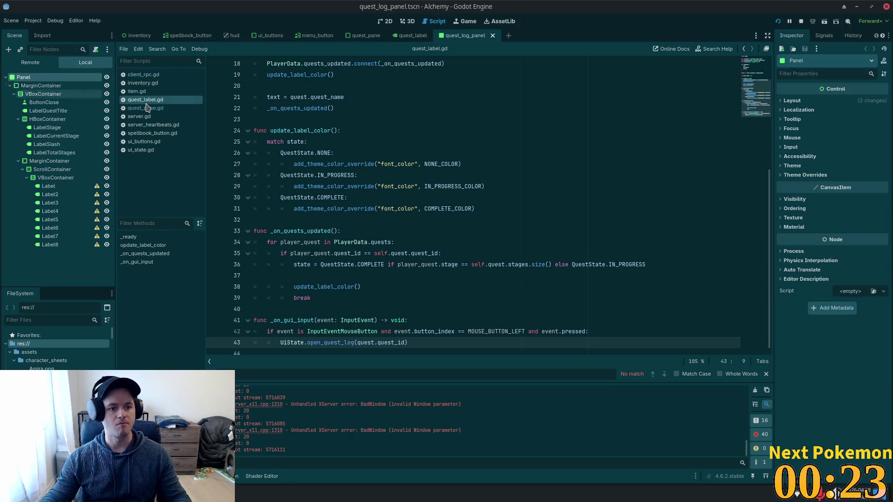
pyautogui.click(96, 50)
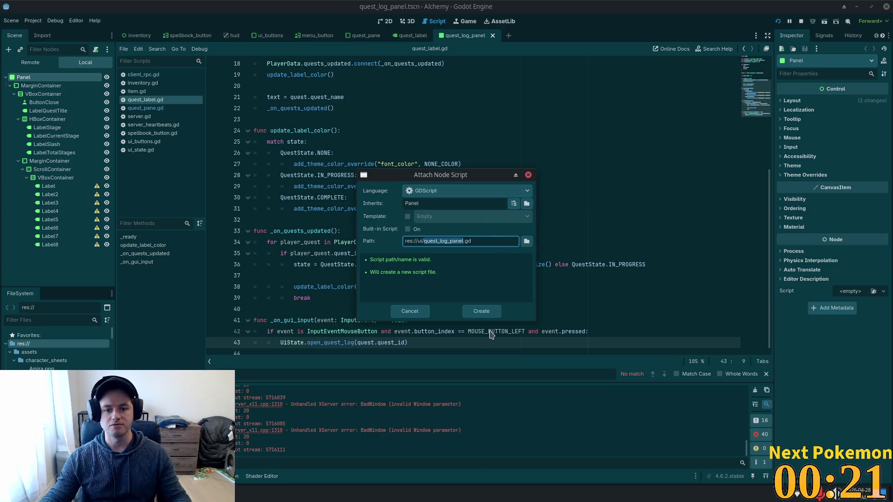
pyautogui.click(482, 313)
# Step: Save the new quest_log_panel.gd script and return to quest_label.gd in Cursor
pyautogui.hotkey('ctrl', 's')
pyautogui.click(413, 191)
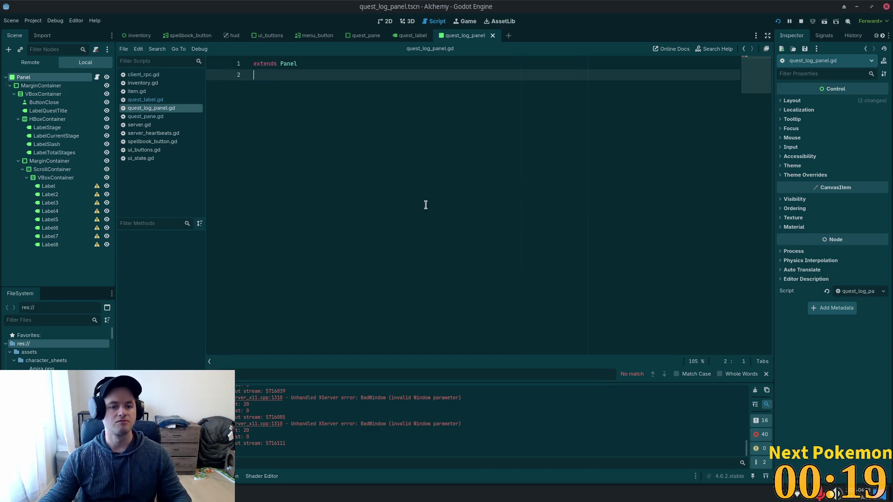
pyautogui.hotkey('alt', 'Tab')
pyautogui.click(497, 181)
# Step: Open quest_log_panel.gd and accept Cursor's suggested _ready, toggle and close-button functions
pyautogui.hotkey('ctrl', 'p')
pyautogui.write('quest')
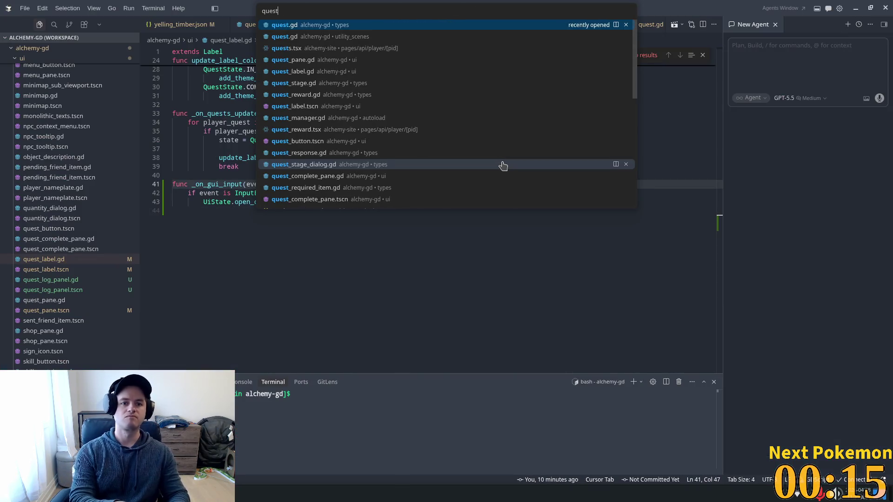
pyautogui.write('_log_pane')
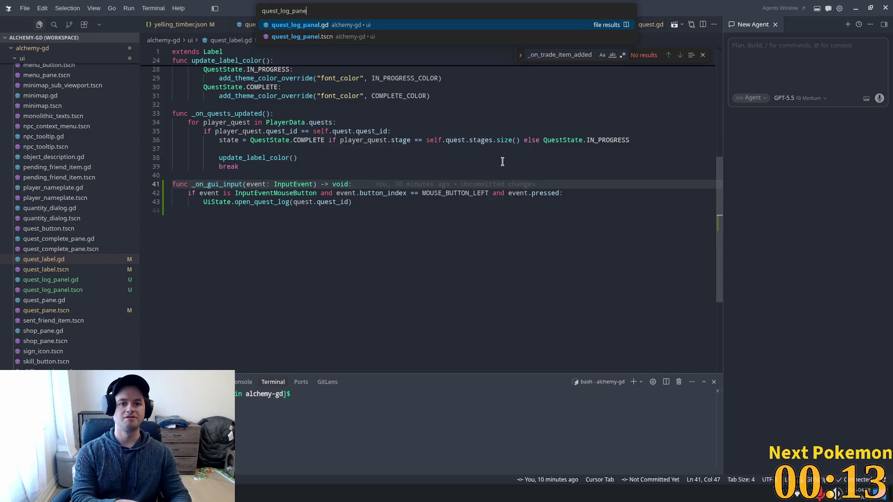
pyautogui.press('Return')
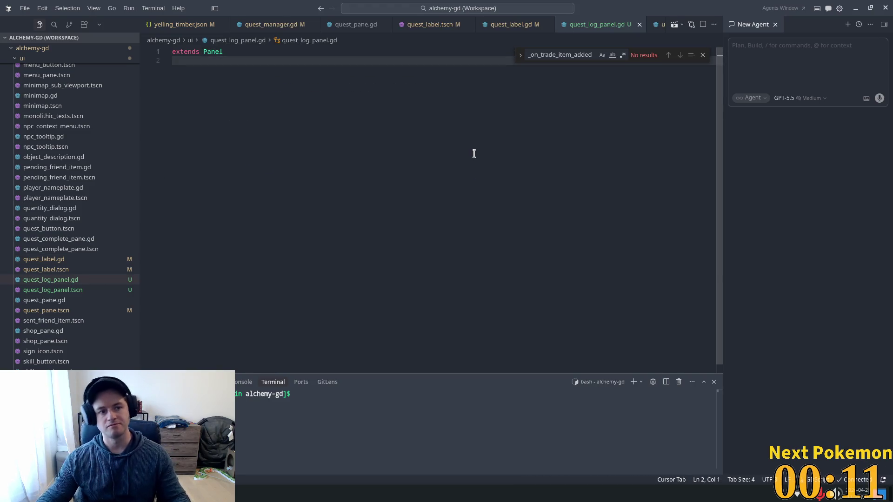
pyautogui.press('Return')
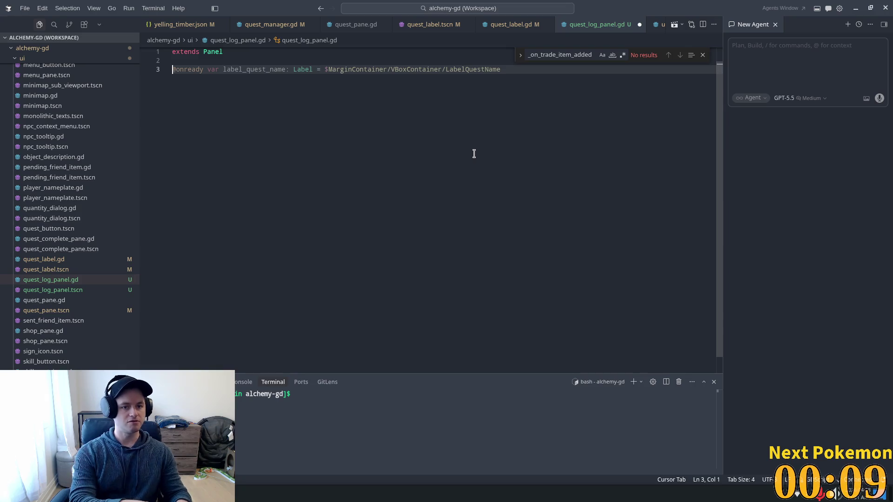
pyautogui.write('func')
pyautogui.press('Tab')
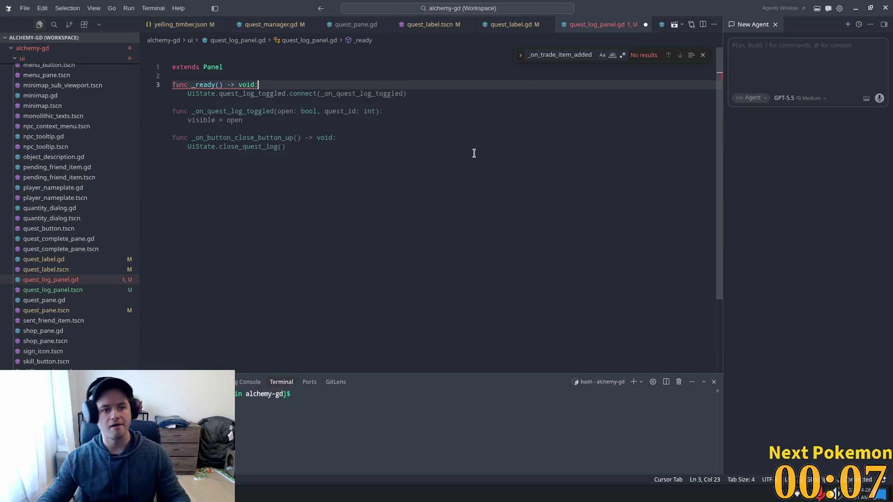
pyautogui.press('Tab')
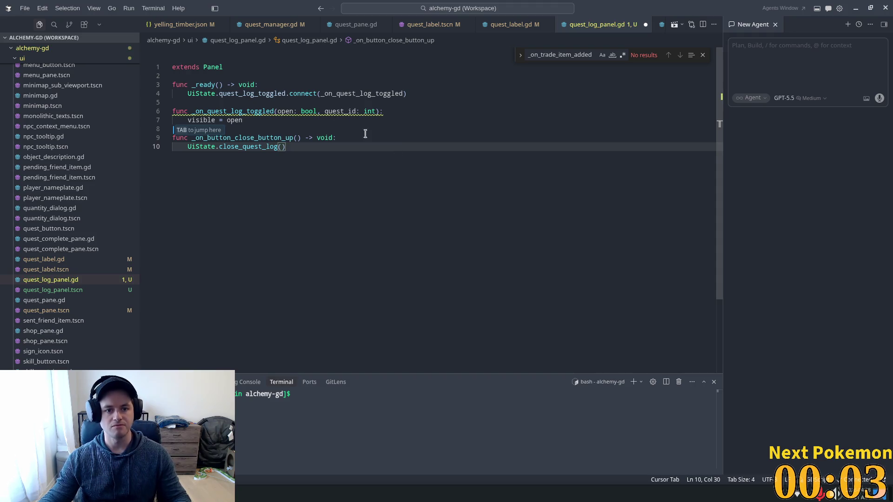
# Step: Review the toggle and close handlers, dismissing the suggested title-text line
pyautogui.click(313, 123)
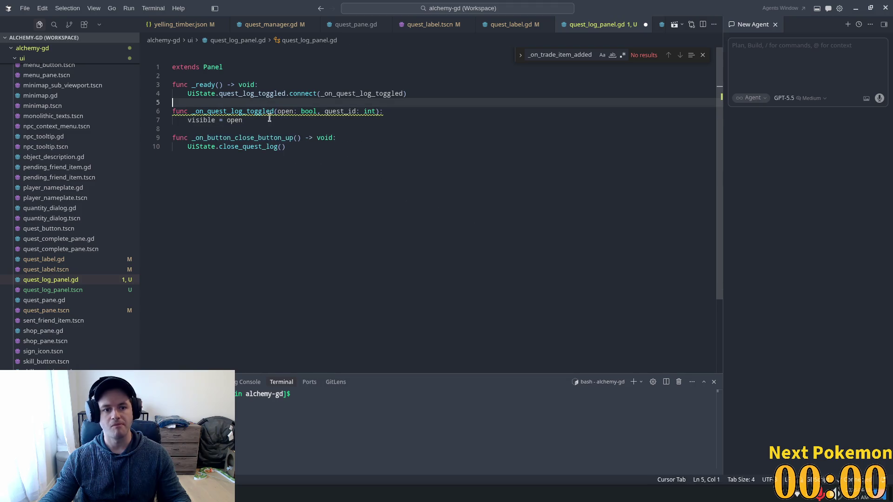
pyautogui.hotkey('ctrl', 'd')
pyautogui.click(254, 146)
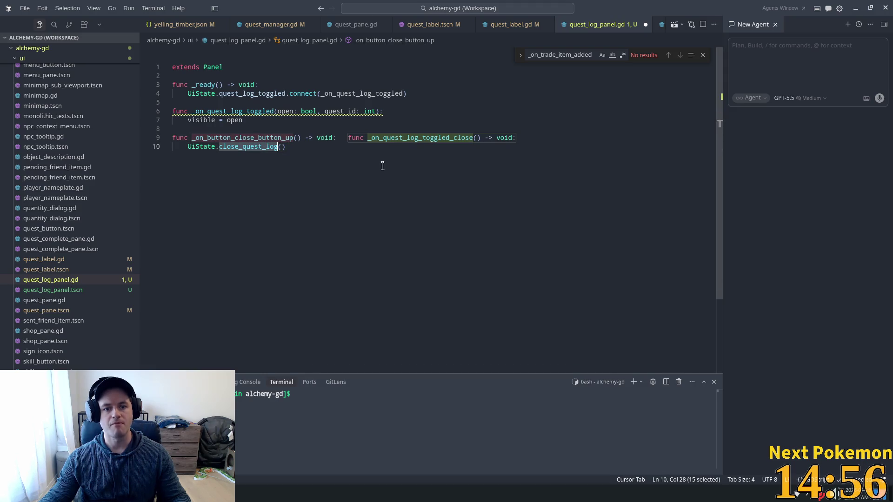
pyautogui.click(276, 111)
pyautogui.click(272, 137)
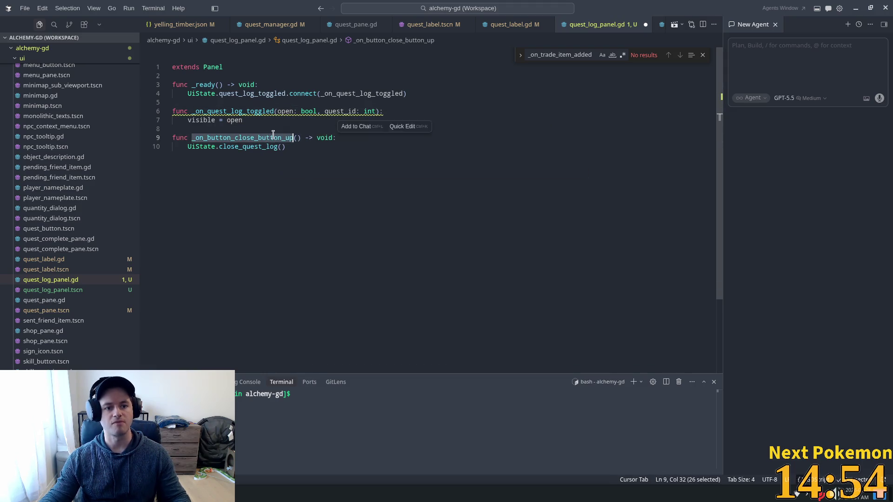
pyautogui.click(303, 148)
pyautogui.hotkey('alt', 'Tab')
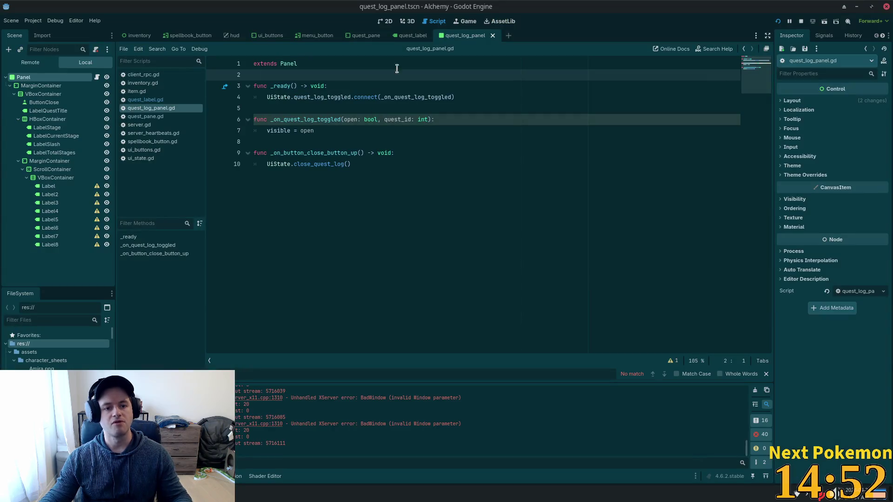
# Step: Connect ButtonClose's button_up() signal to _on_button_close_button_up from the Node Signals tab
pyautogui.click(44, 102)
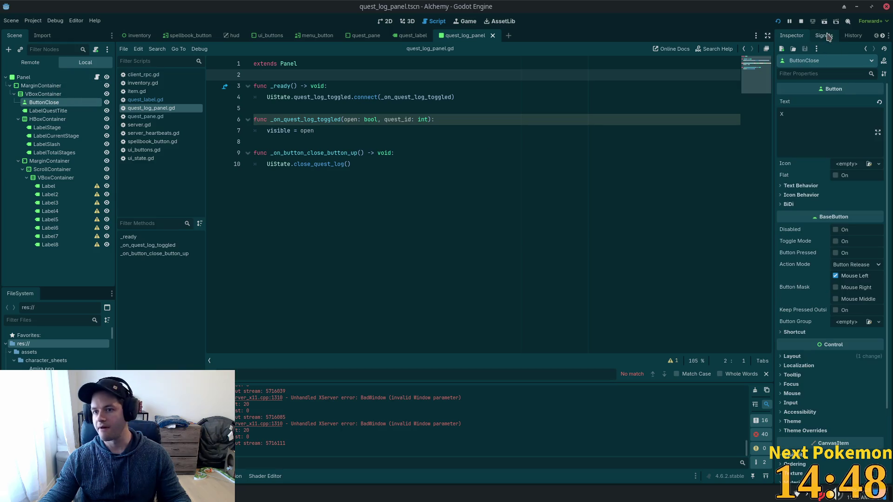
pyautogui.click(824, 36)
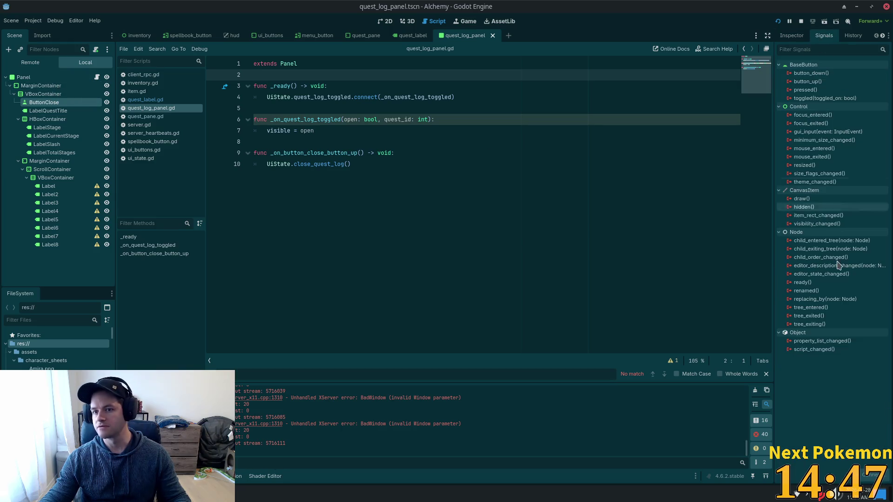
pyautogui.doubleClick(818, 82)
pyautogui.click(496, 334)
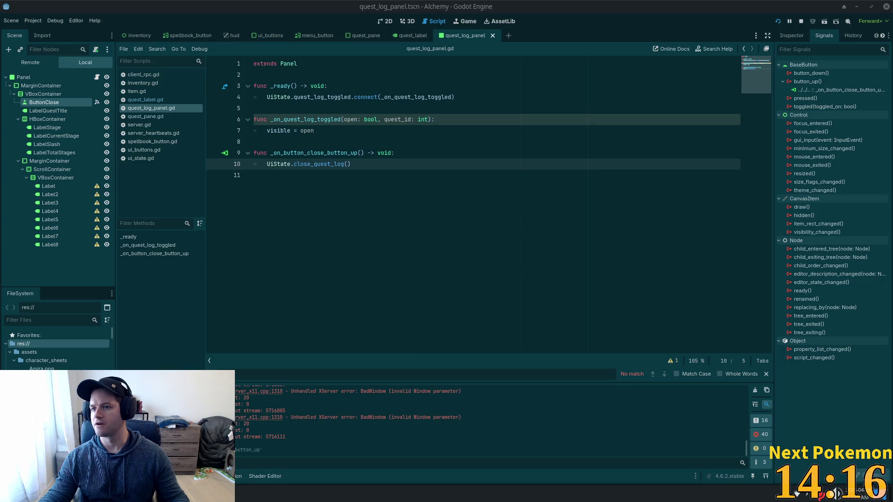
pyautogui.hotkey('alt', 'Tab')
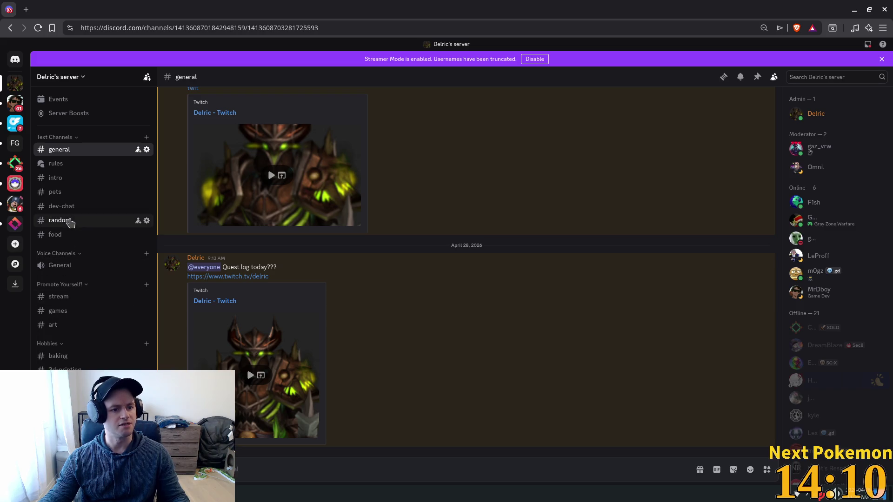
# Step: Open #dev-chat and play the shared shotgun-and-ammo game clip full screen
pyautogui.click(73, 206)
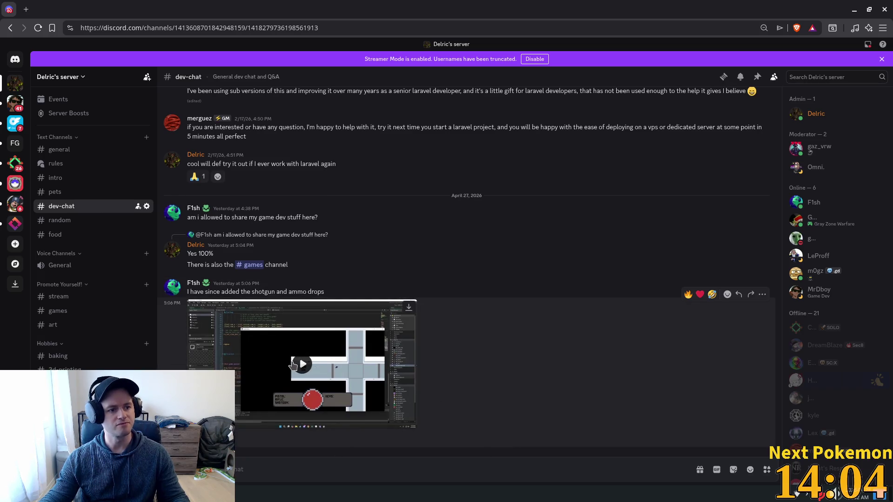
pyautogui.click(294, 365)
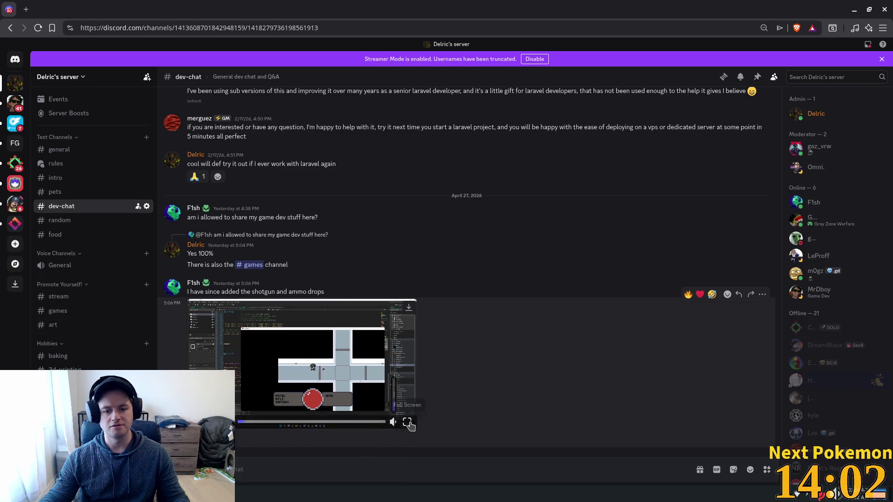
pyautogui.click(409, 421)
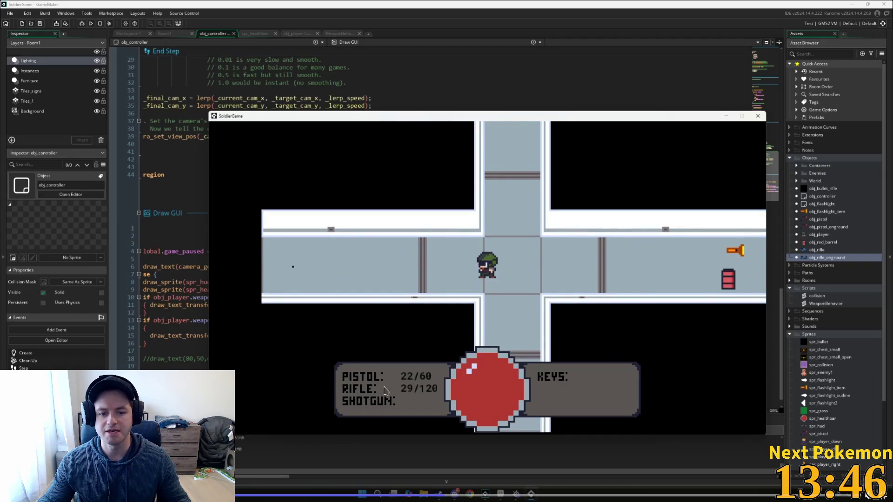
# Step: Pause and resume the clip while watching it, then leave full-screen playback
pyautogui.press('space')
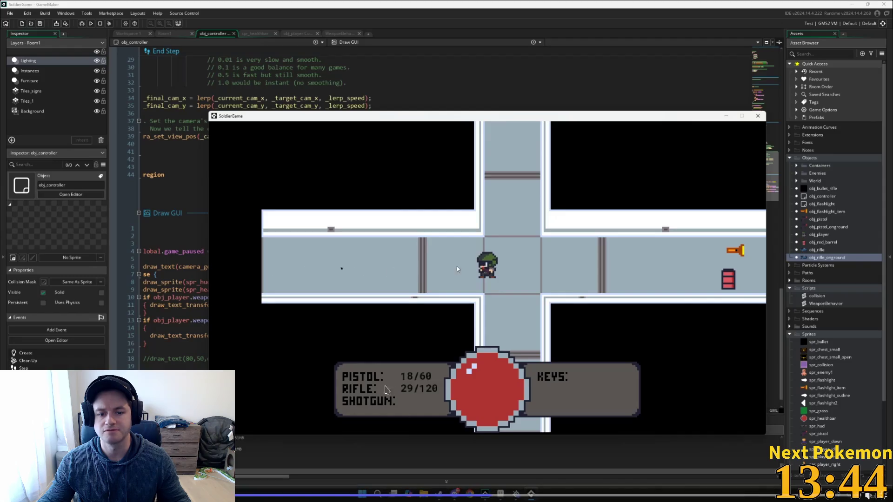
pyautogui.press('space')
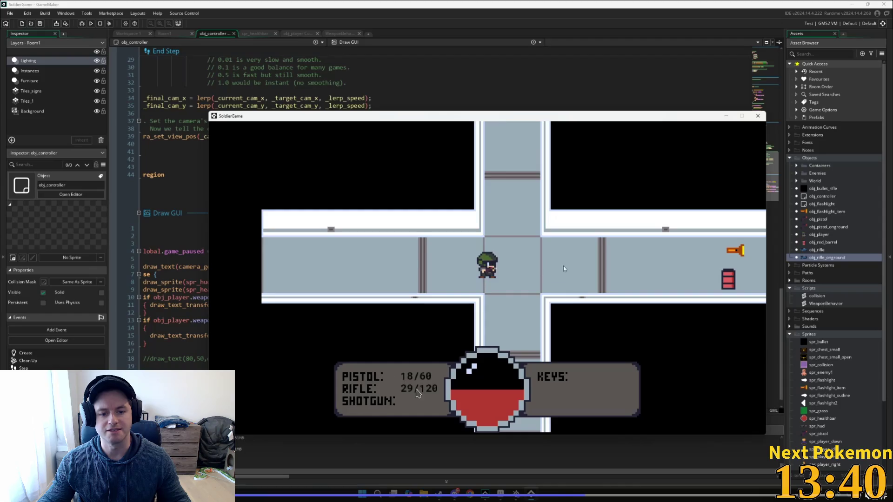
pyautogui.press('space')
pyautogui.press('space')
pyautogui.press('space')
pyautogui.press('space')
pyautogui.press('space')
pyautogui.press('space')
pyautogui.press('space')
pyautogui.press('space')
pyautogui.press('space')
pyautogui.press('space')
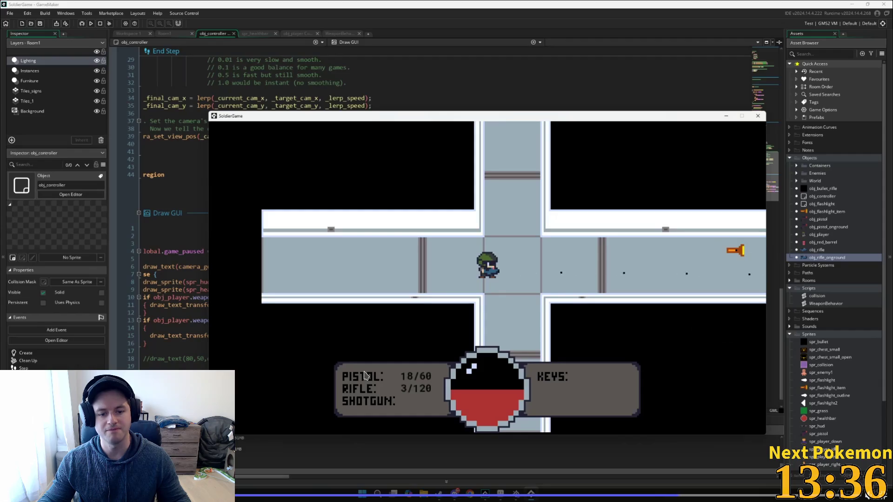
pyautogui.press('space')
pyautogui.press('space')
pyautogui.press('space')
pyautogui.press('d')
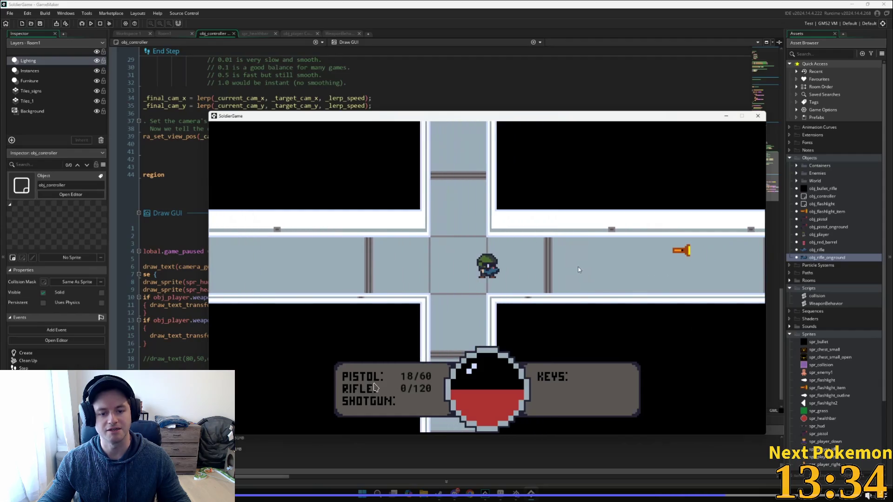
pyautogui.press('space')
pyautogui.press('space')
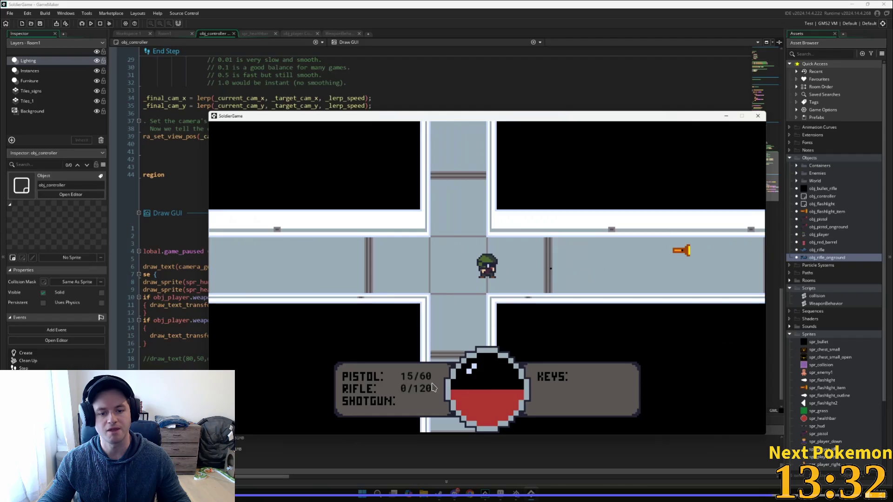
pyautogui.press('space')
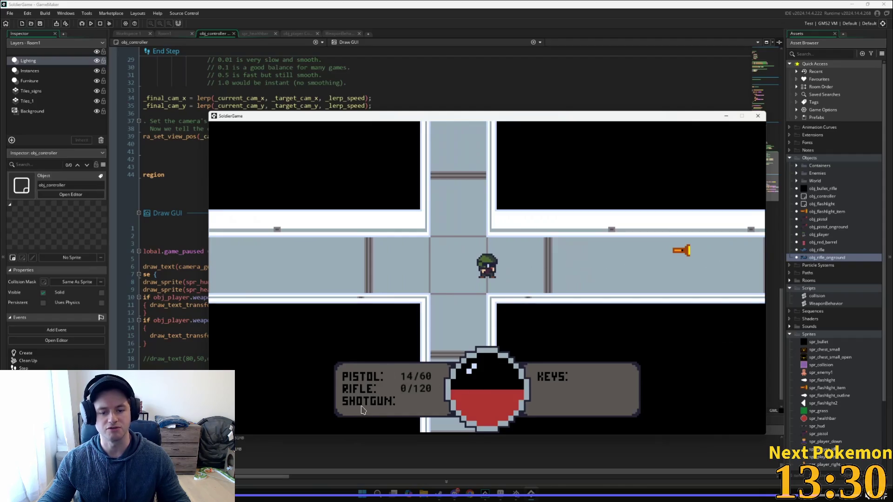
pyautogui.press('s')
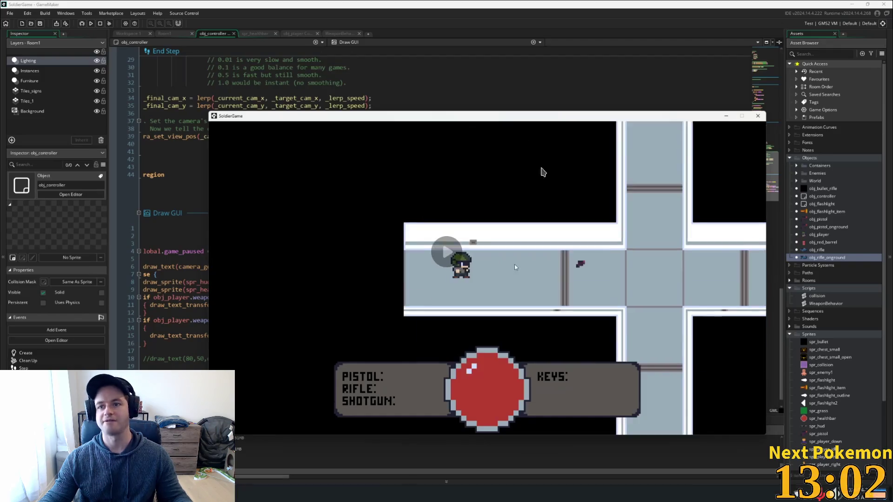
pyautogui.hotkey('alt', 'Tab')
pyautogui.hotkey('alt', 'Tab')
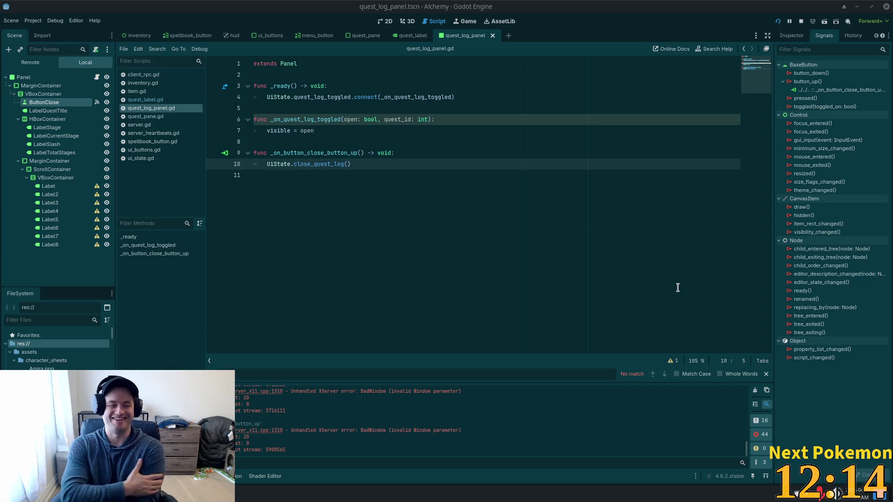
# Step: Run the Alchemy game and walk the character to the lamp crossroads
pyautogui.click(558, 202)
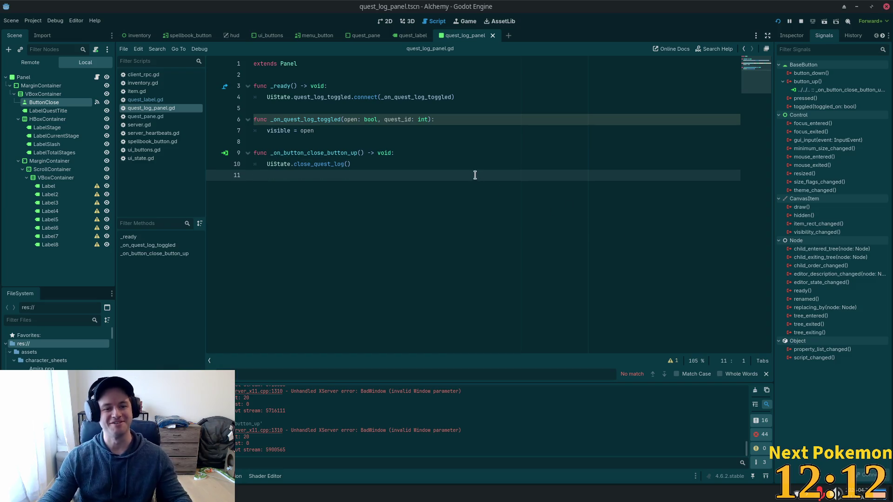
pyautogui.click(369, 135)
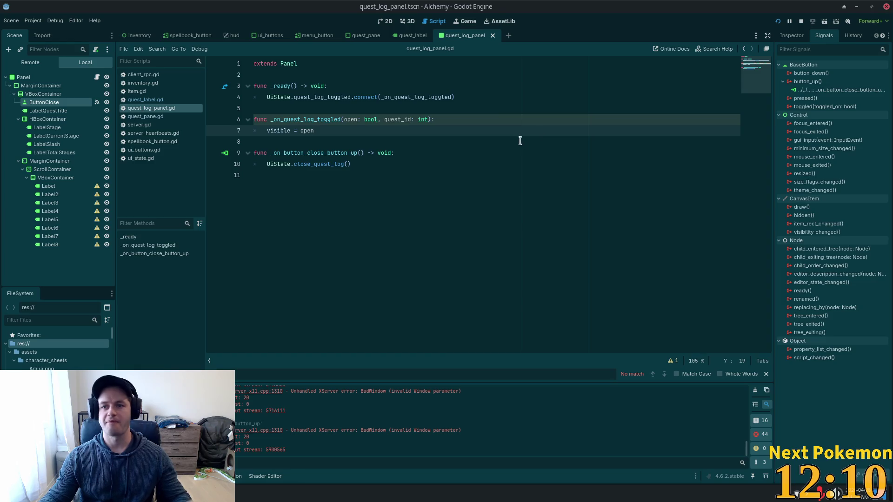
pyautogui.click(777, 22)
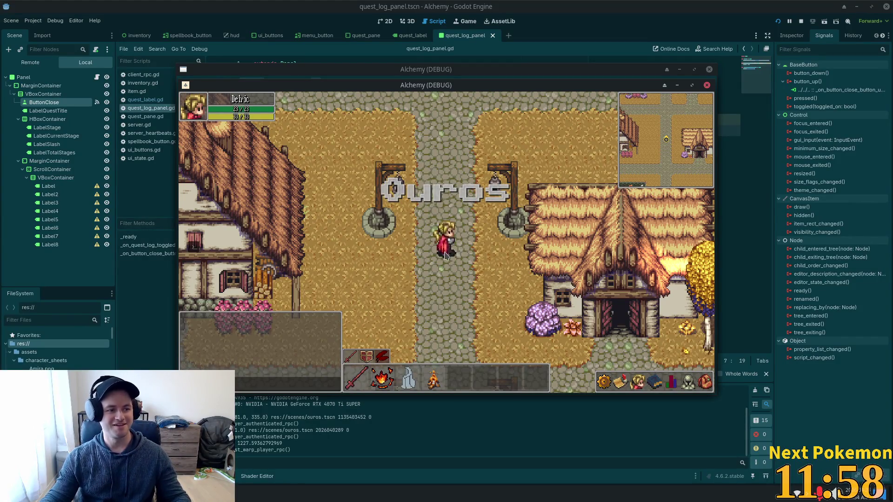
pyautogui.press('Down')
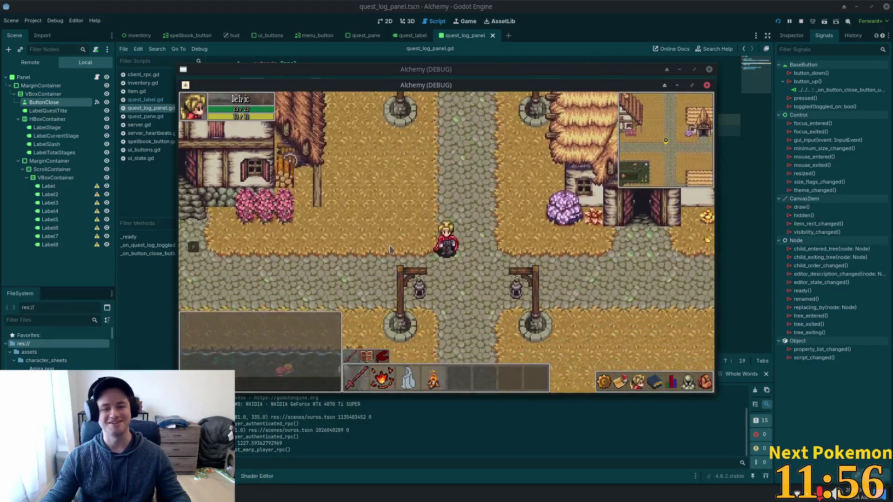
pyautogui.press('Right')
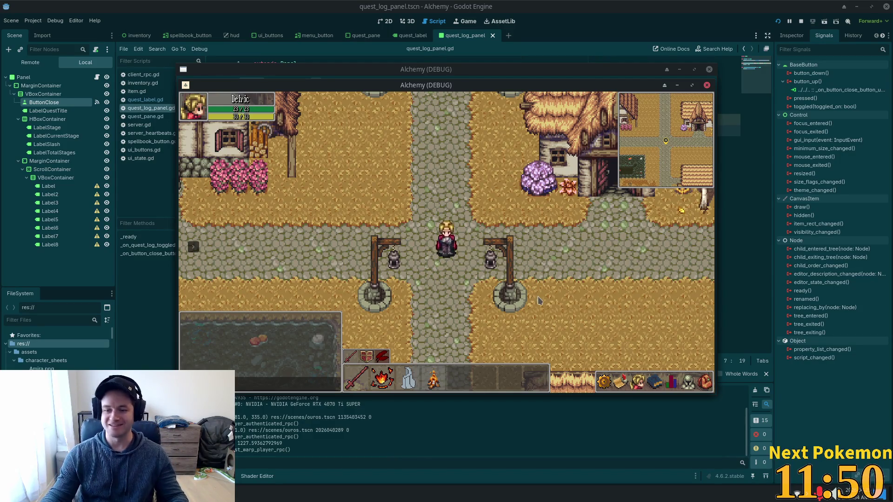
pyautogui.press('Left')
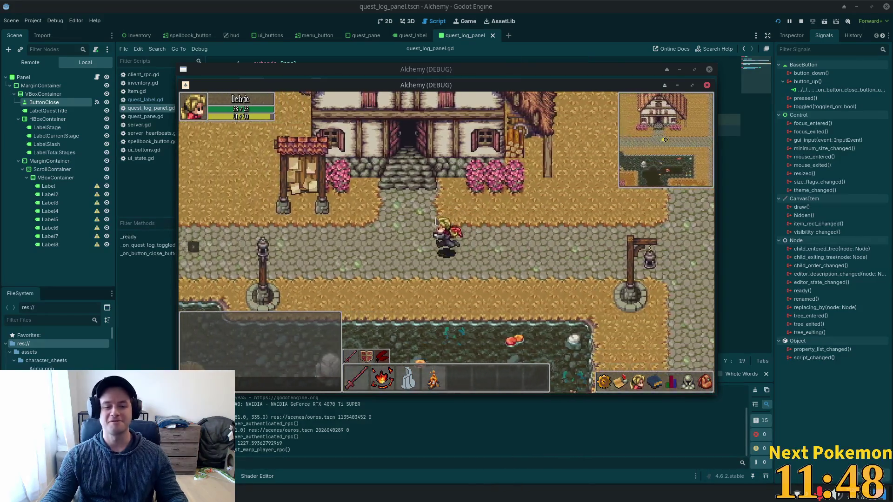
pyautogui.press('Left')
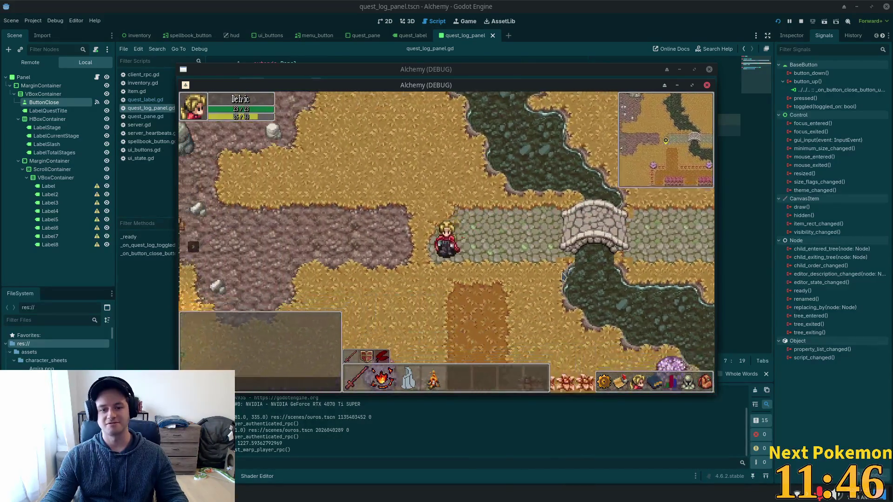
pyautogui.press('Left')
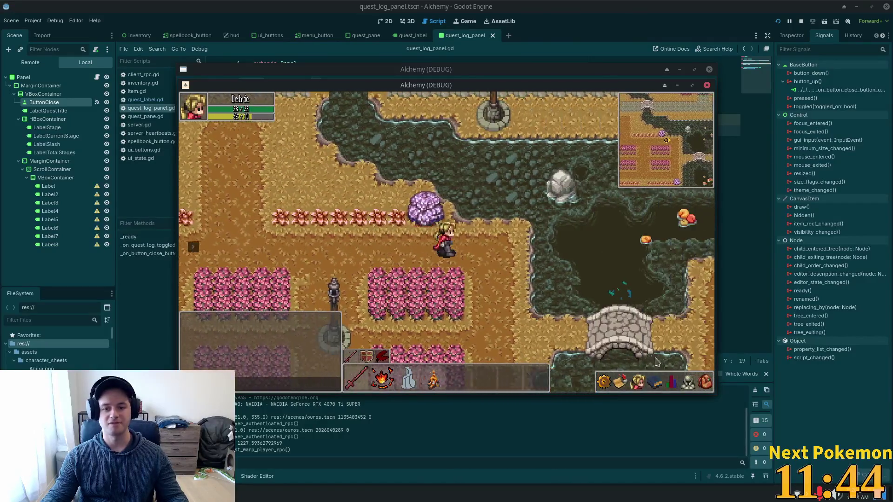
pyautogui.press('Down')
pyautogui.press('Right')
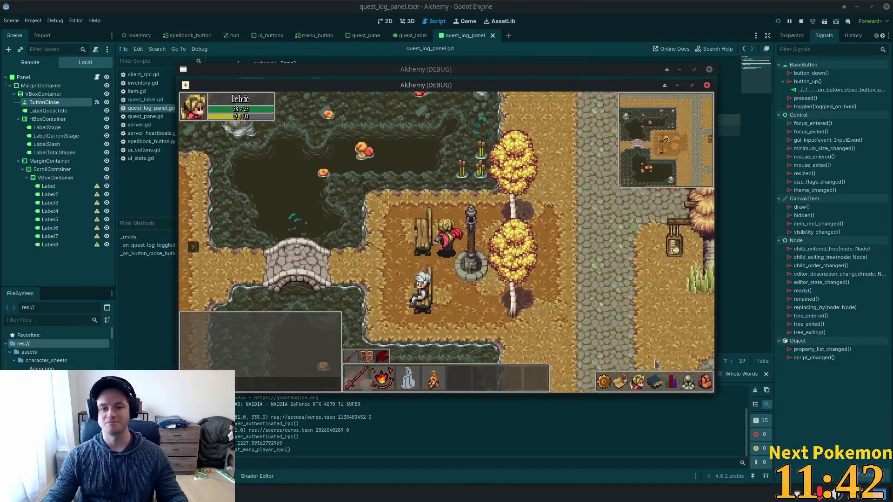
pyautogui.press('Right')
pyautogui.press('Up')
# Step: Open the Friends and Quests panels, open a quest's log with its hints, then close it
pyautogui.click(625, 386)
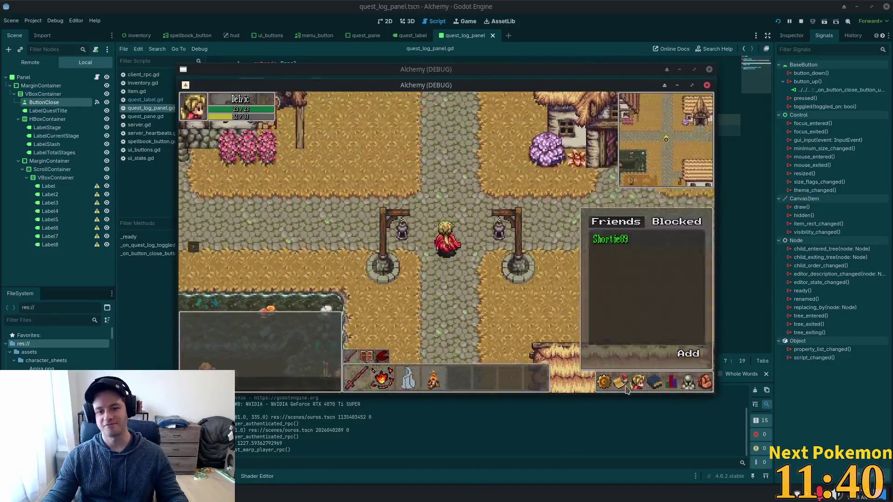
pyautogui.click(625, 387)
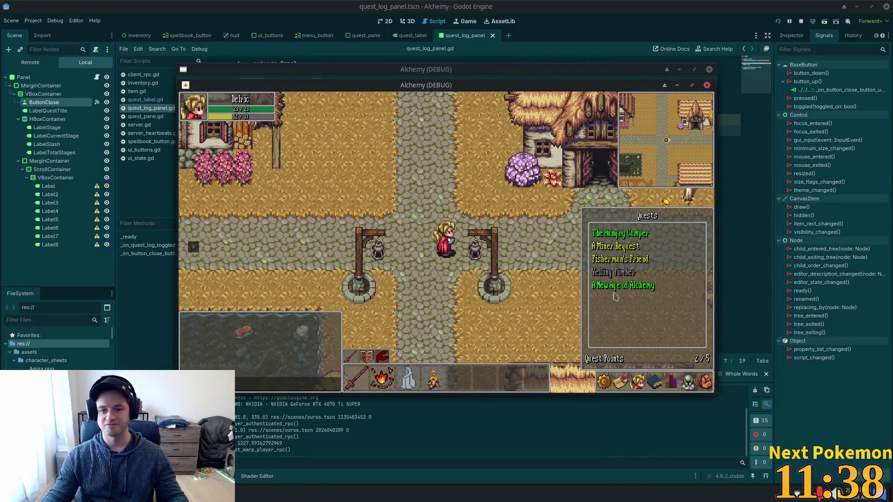
pyautogui.click(602, 272)
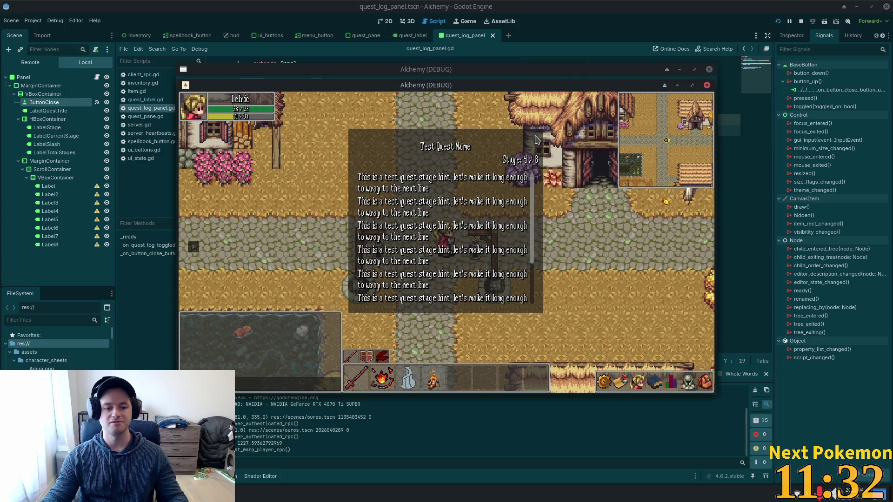
pyautogui.click(534, 136)
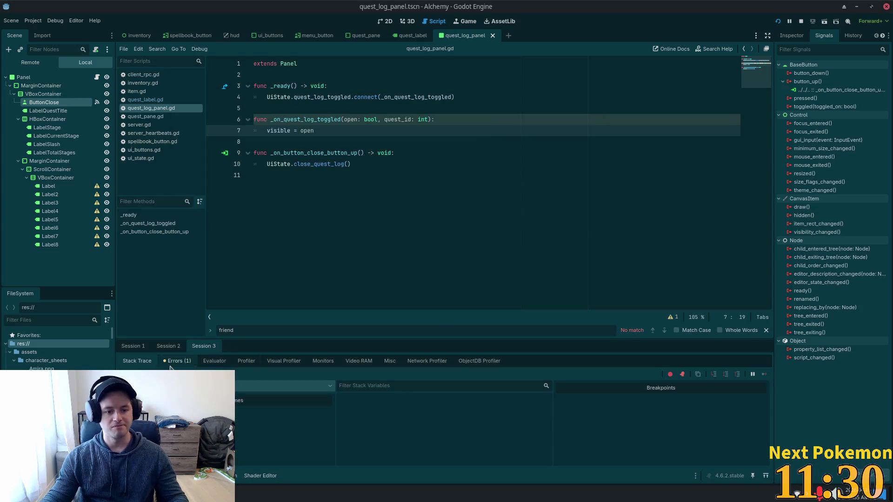
# Step: Jump from Session 2's first error to close_quest_log's emit in ui_state.gd and add a comma
pyautogui.click(165, 347)
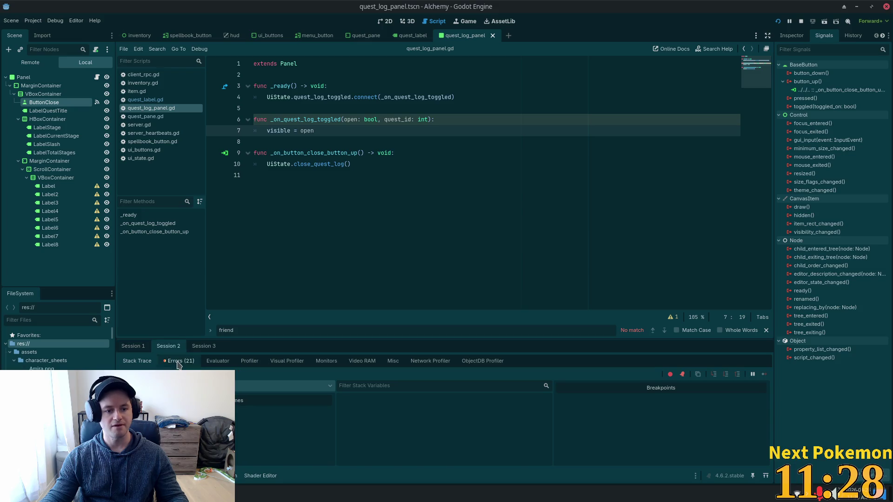
pyautogui.click(179, 361)
pyautogui.click(372, 398)
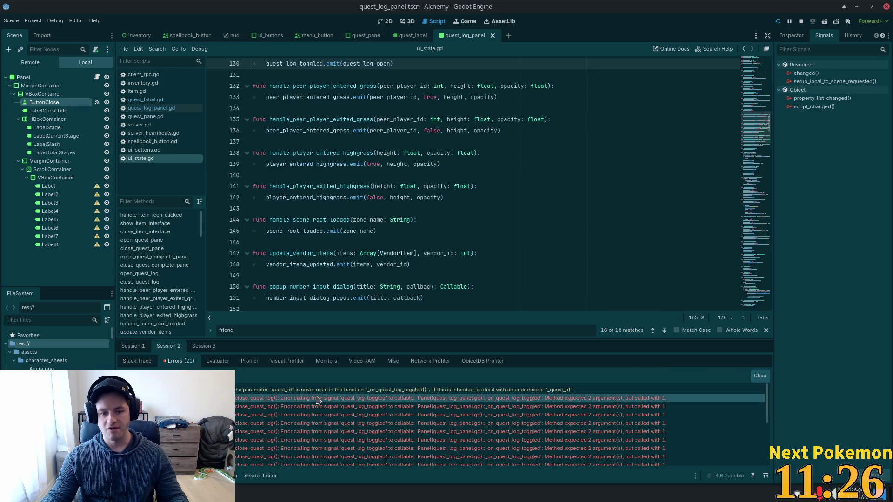
pyautogui.scroll(5, 395, 261)
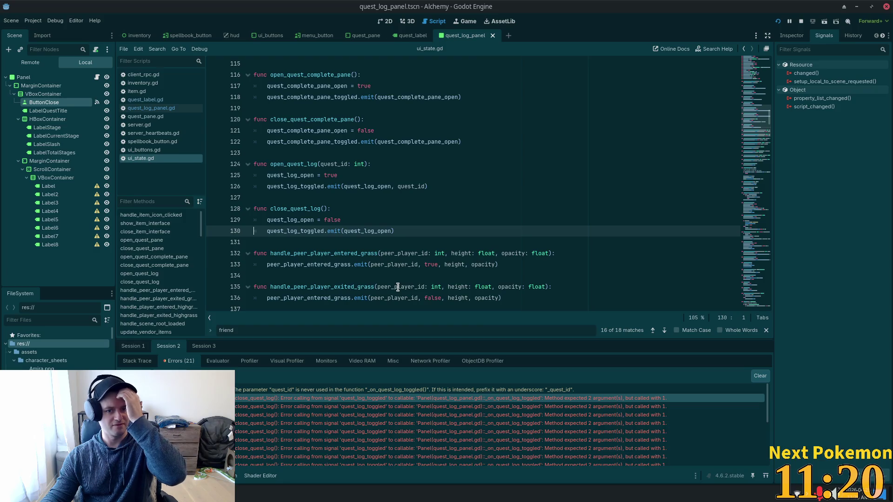
pyautogui.click(391, 231)
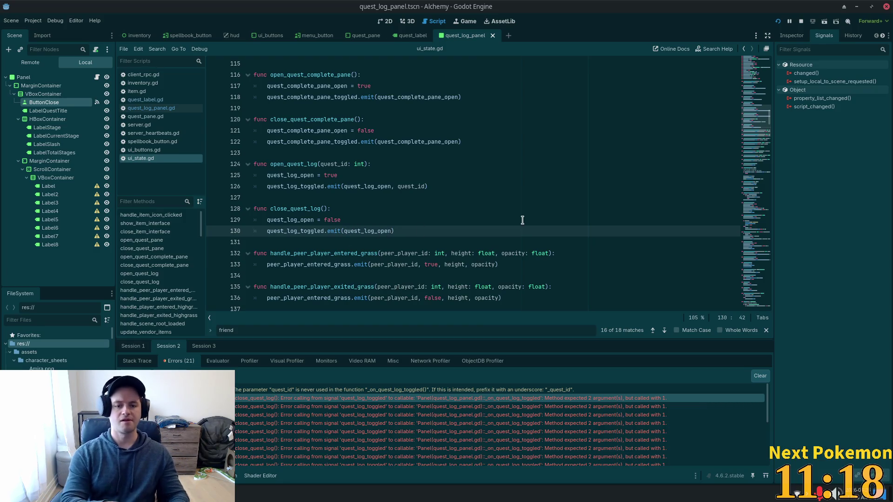
pyautogui.write(',')
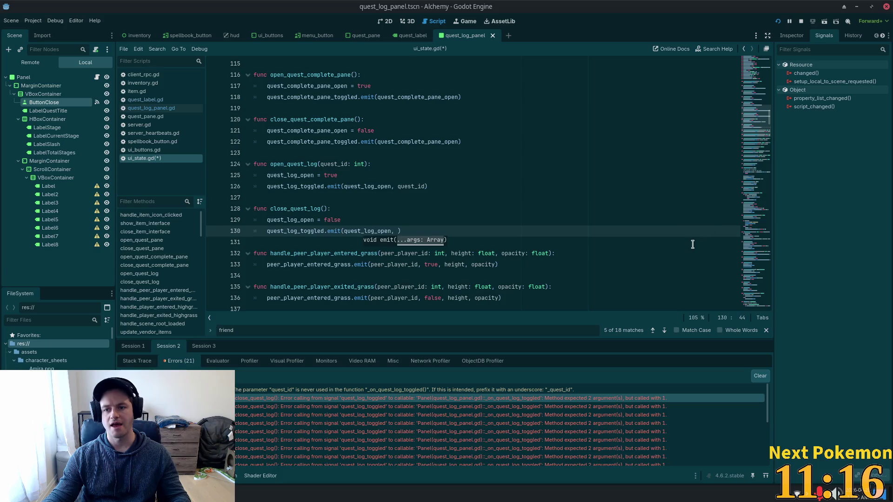
# Step: Scroll through ui_state.gd, remove the comma, and place the caret after quest_id's type on line 47
pyautogui.scroll(20, 767, 124)
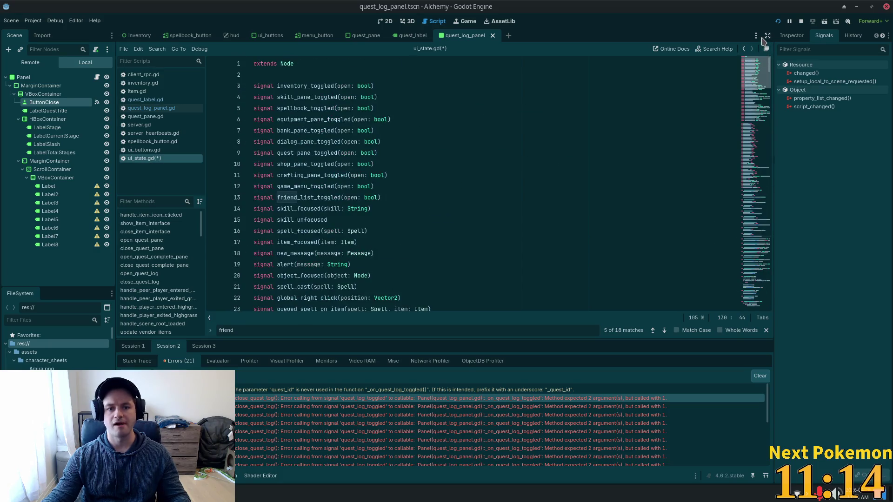
pyautogui.scroll(-5, 557, 242)
pyautogui.scroll(-4, 556, 243)
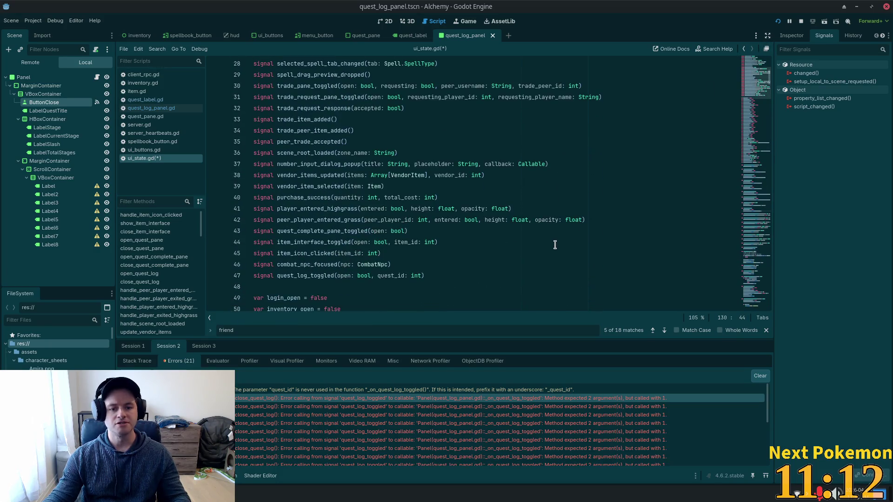
pyautogui.scroll(-3, 585, 245)
pyautogui.scroll(-4, 585, 246)
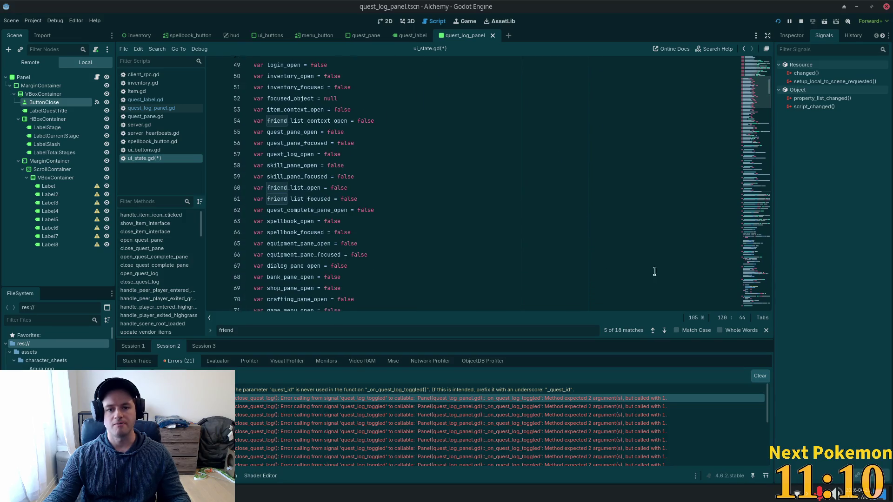
pyautogui.moveTo(759, 97)
pyautogui.mouseDown()
pyautogui.moveTo(759, 109)
pyautogui.moveTo(757, 96)
pyautogui.mouseUp()
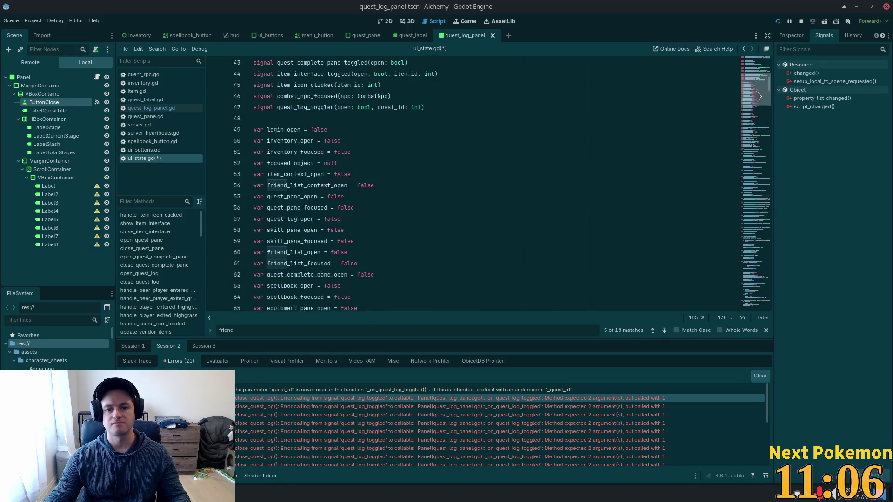
pyautogui.scroll(-10, 495, 223)
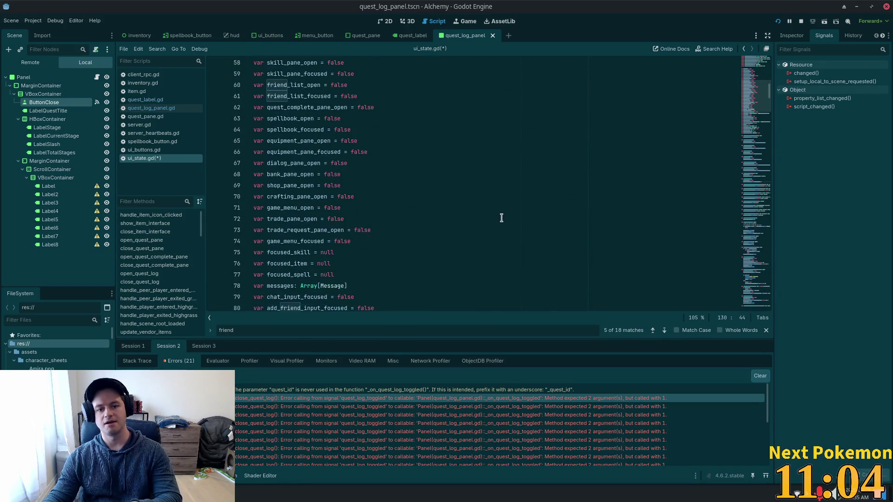
pyautogui.scroll(-12, 500, 221)
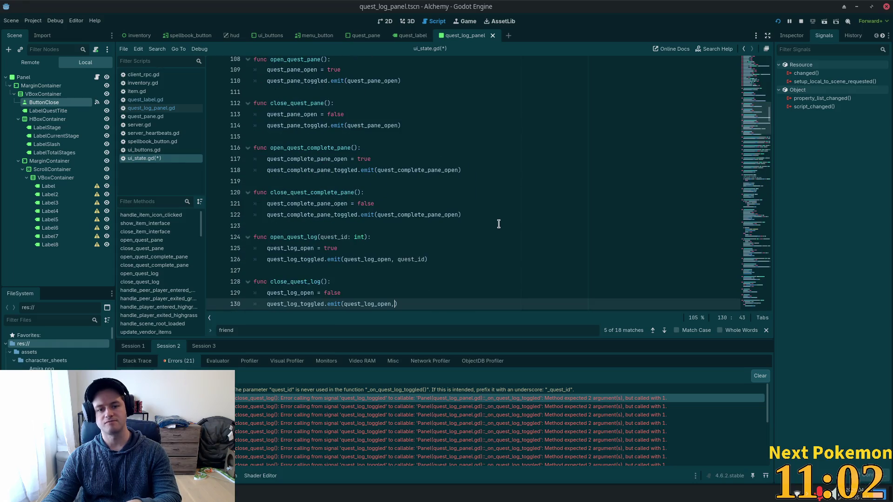
pyautogui.press('BackSpace')
pyautogui.press('BackSpace')
pyautogui.scroll(3, 713, 128)
pyautogui.scroll(20, 465, 186)
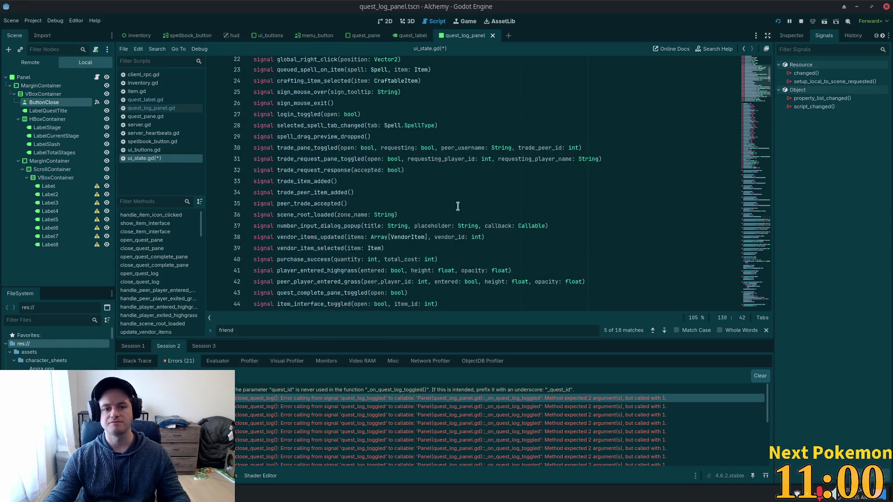
pyautogui.scroll(-6, 441, 209)
pyautogui.click(423, 170)
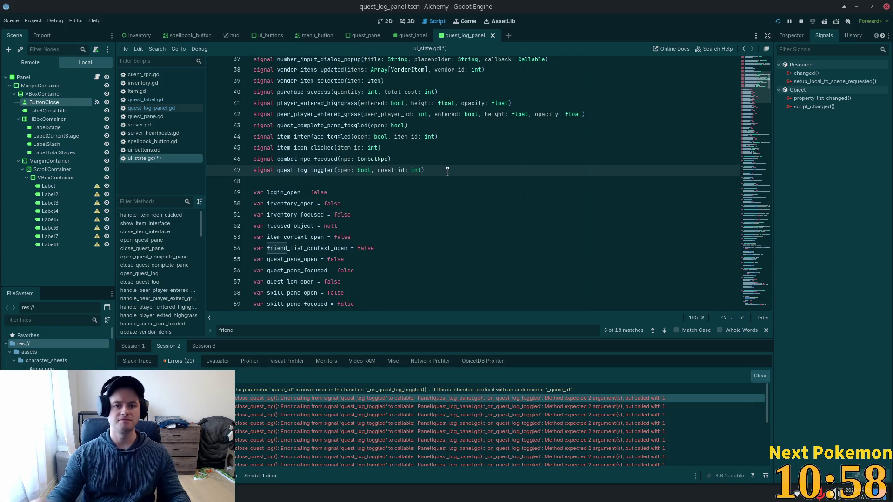
# Step: Give the quest_log_toggled signal's quest_id a -1 default, save, and run the game
pyautogui.write('= 0')
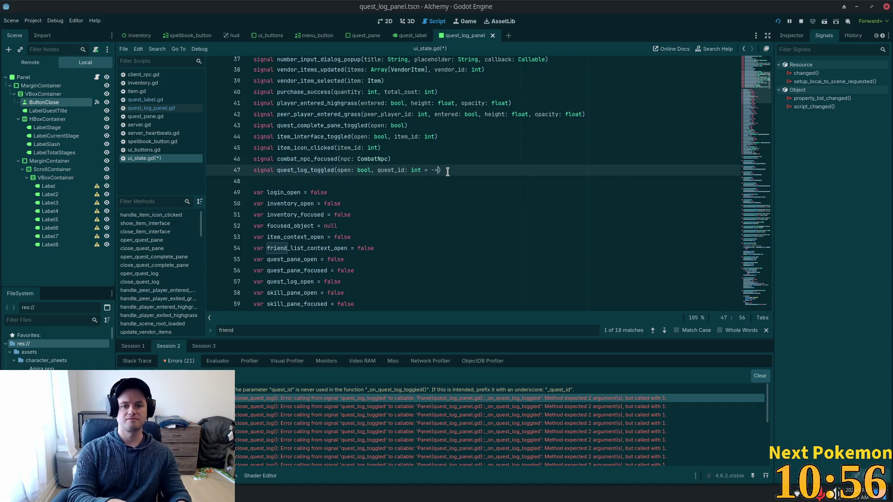
pyautogui.press('BackSpace')
pyautogui.write('1')
pyautogui.hotkey('ctrl', 's')
pyautogui.press('F5')
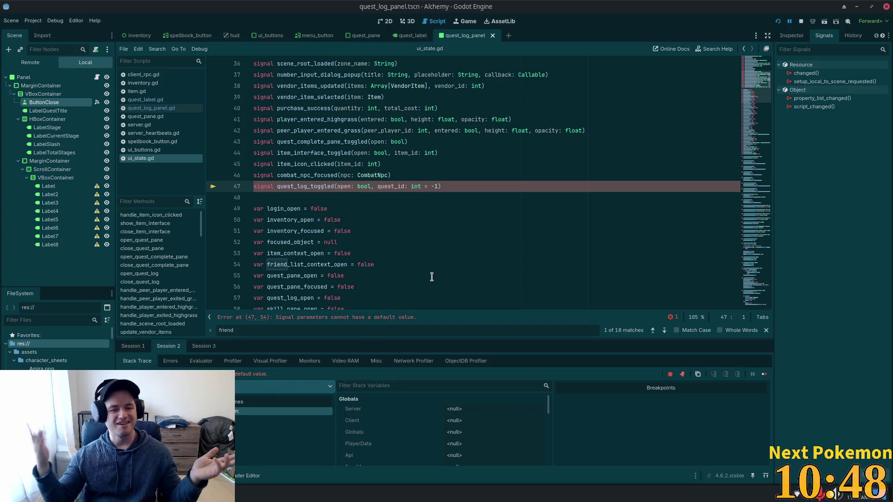
# Step: Remove the rejected -1 default from quest_id and search the script for quest_log_toggled
pyautogui.click(440, 186)
pyautogui.press('Left')
pyautogui.press('BackSpace')
pyautogui.press('BackSpace')
pyautogui.press('BackSpace')
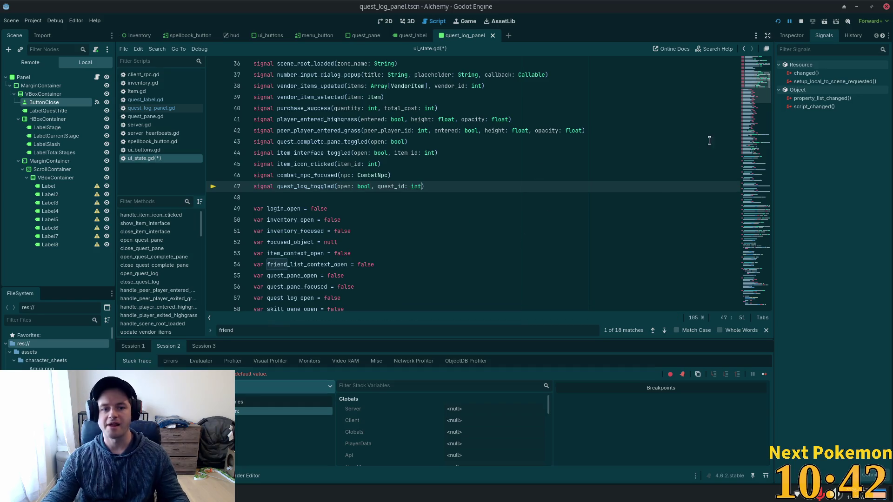
pyautogui.doubleClick(295, 186)
pyautogui.hotkey('ctrl', 'f')
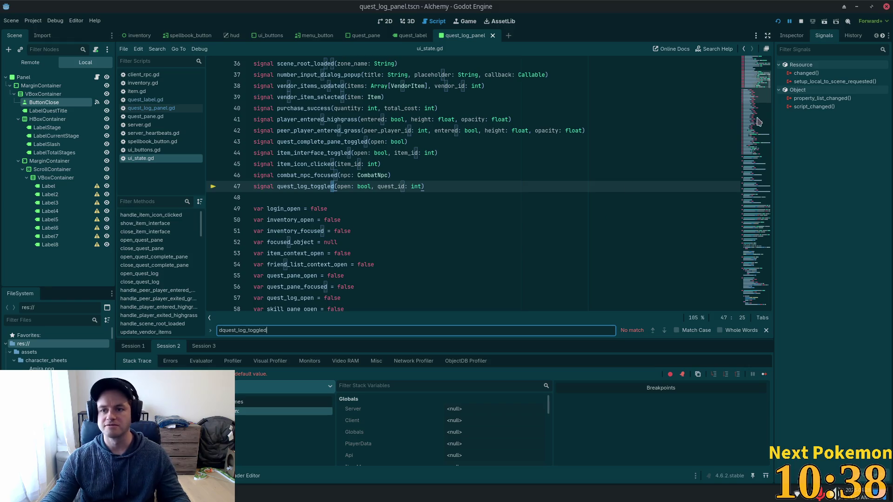
pyautogui.scroll(-10, 347, 232)
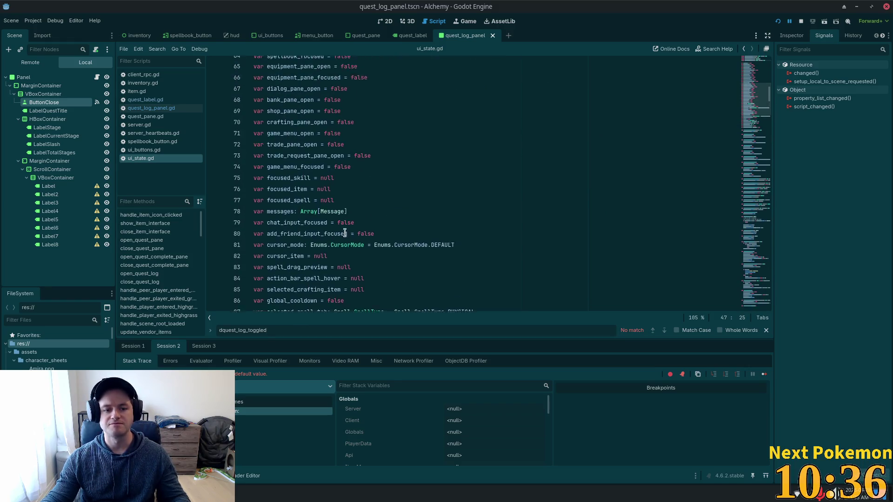
pyautogui.scroll(7, 347, 233)
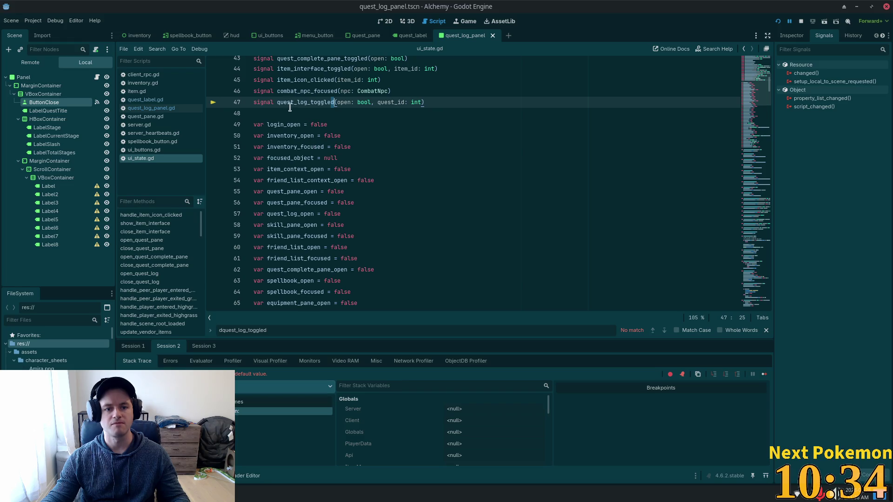
# Step: Locate close_quest_log's quest_log_toggled emit on line 130 and put the caret at its end
pyautogui.doubleClick(291, 102)
pyautogui.hotkey('ctrl', 'f')
pyautogui.press('Return')
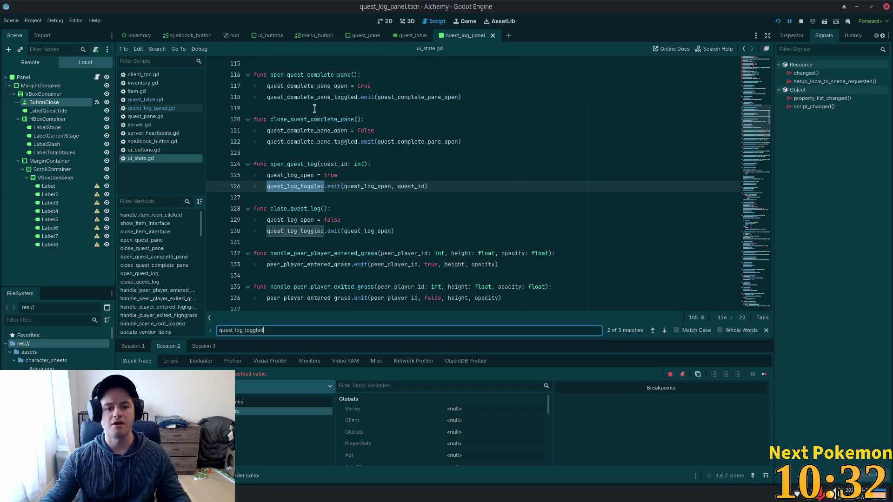
pyautogui.click(390, 241)
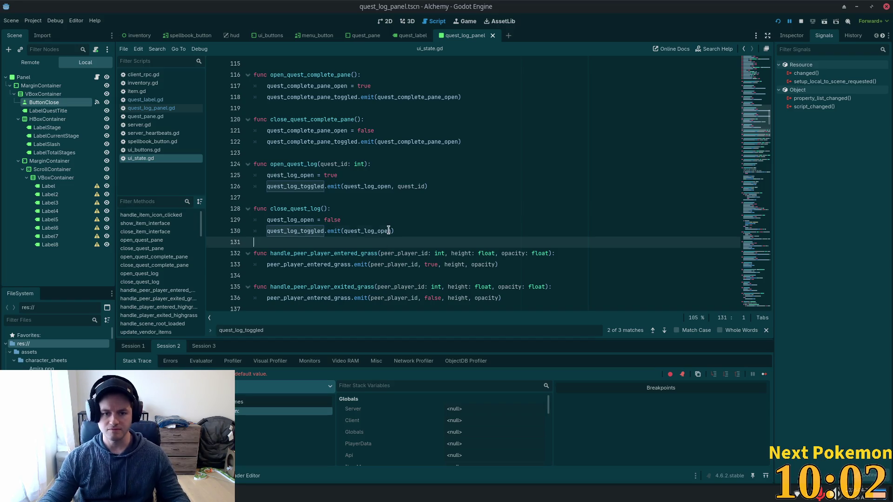
pyautogui.click(389, 231)
pyautogui.press('End')
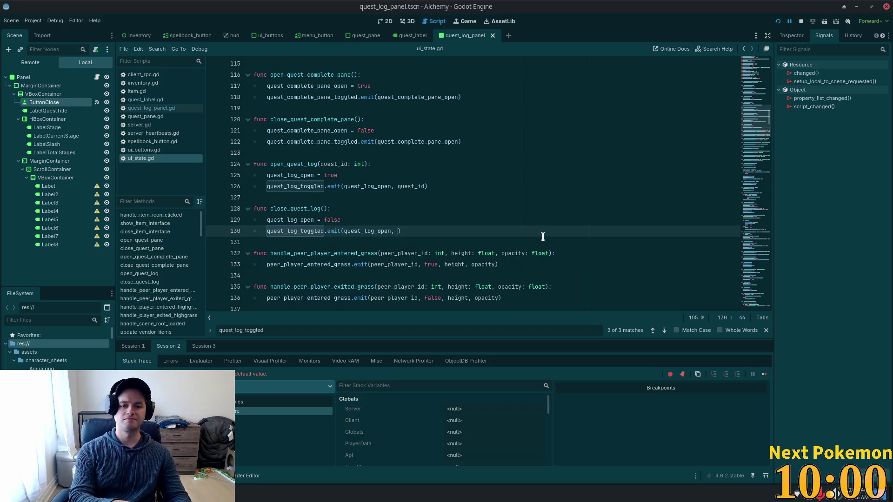
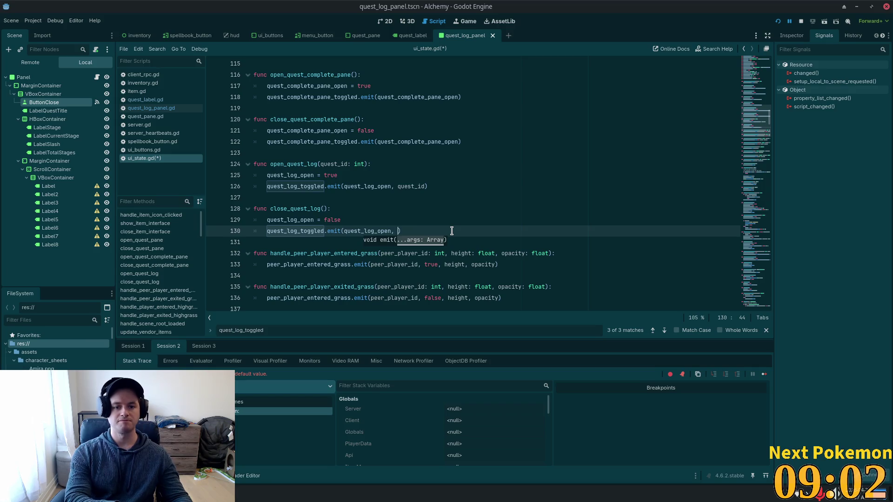
# Step: Make close_quest_log emit -1 as the quest id, save ui_state.gd, and run the game
pyautogui.write('-1')
pyautogui.hotkey('ctrl', 's')
pyautogui.click(425, 163)
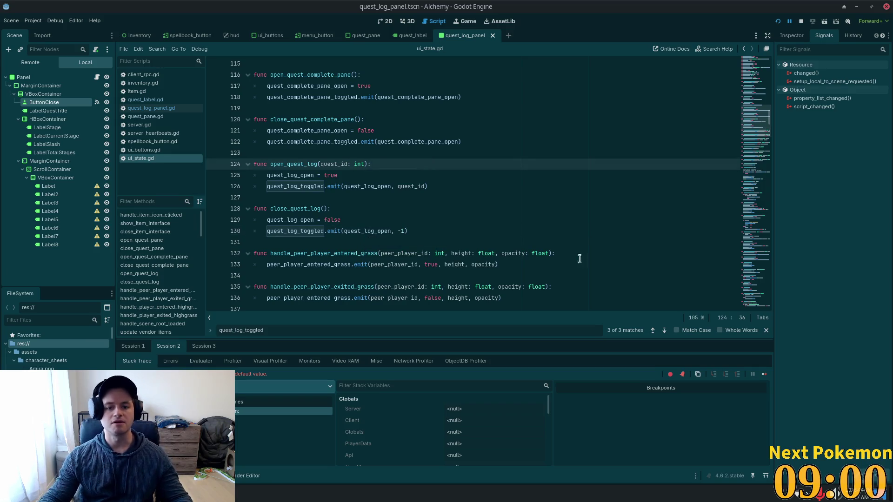
pyautogui.click(777, 21)
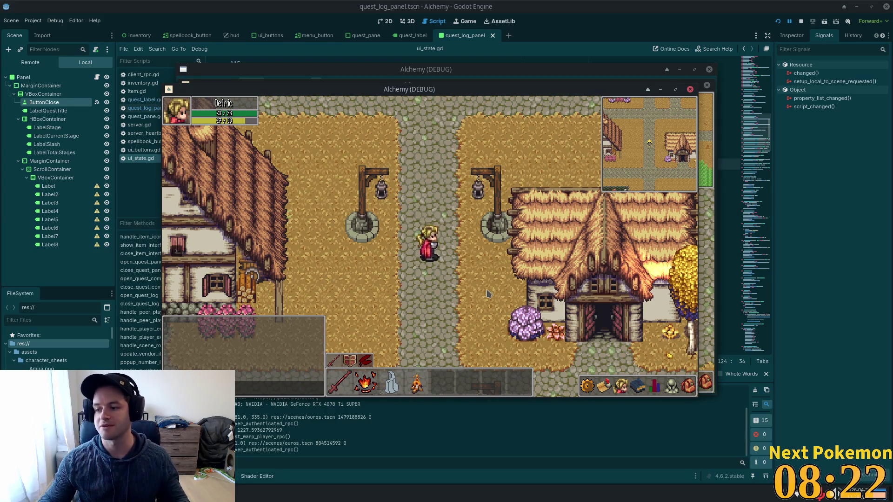
# Step: Walk the character down the path and west along the road to the bridge
pyautogui.press('Down')
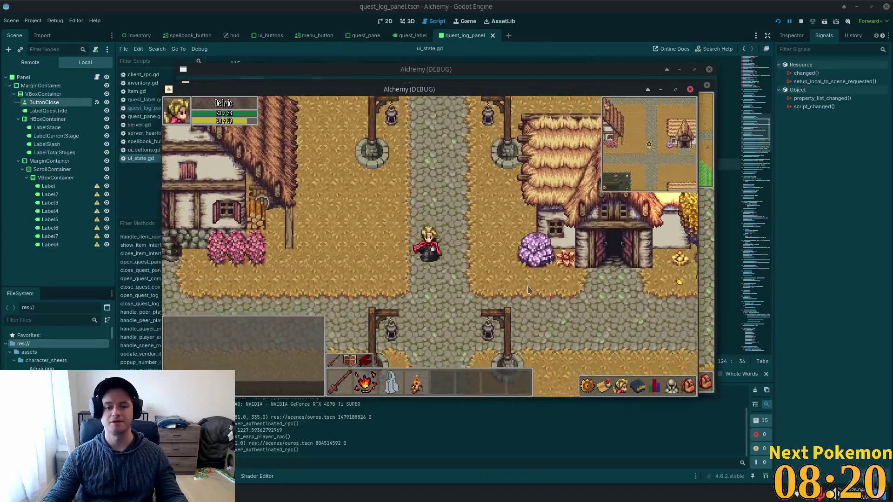
pyautogui.press('Left')
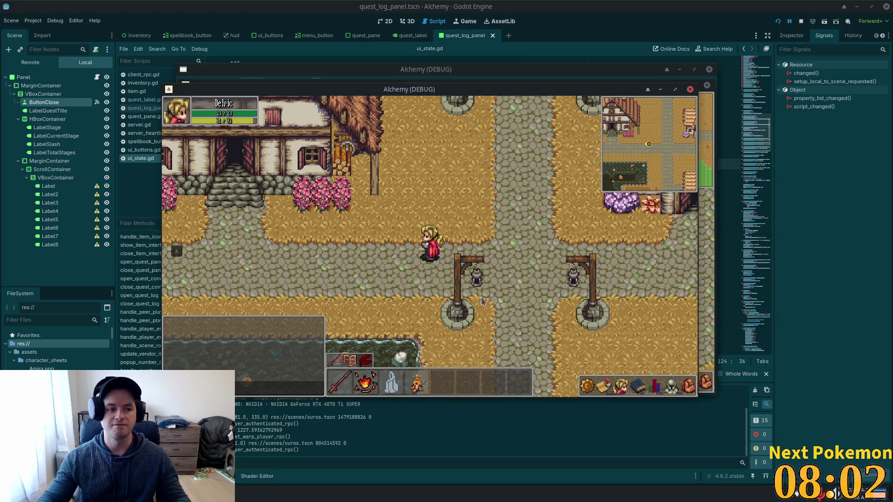
pyautogui.press('Left')
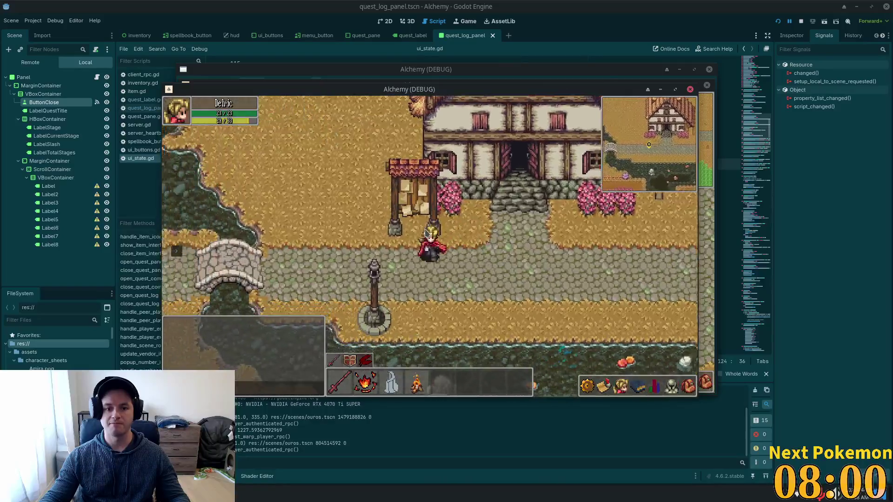
pyautogui.press('Right')
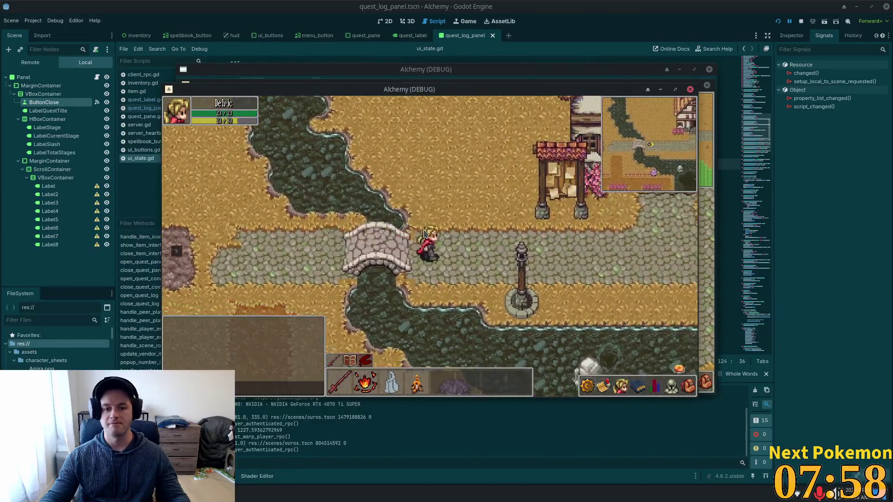
# Step: Walk the character back east into town, looping north, west and south around the houses
pyautogui.press('Right')
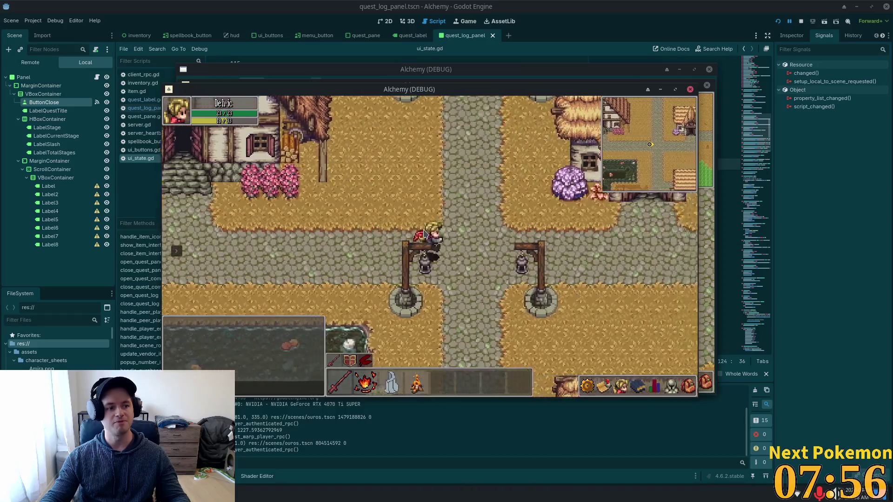
pyautogui.press('Right')
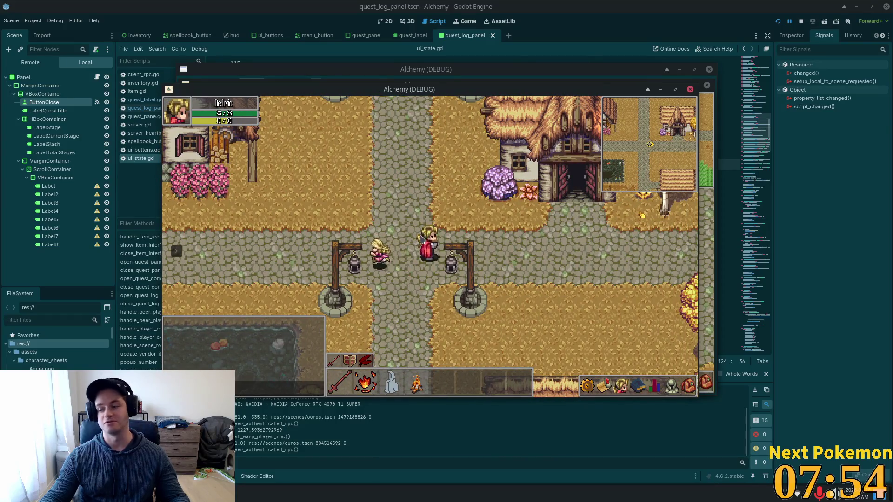
pyautogui.press('Right')
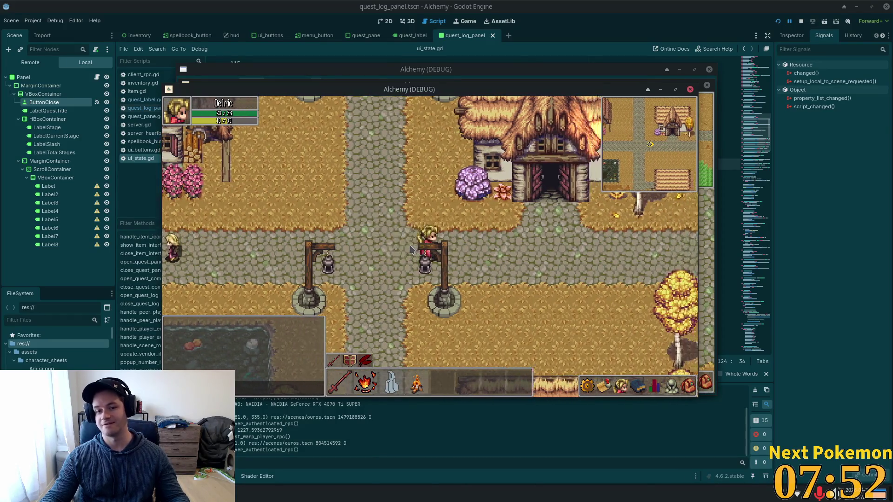
pyautogui.press('Left')
pyautogui.press('Up')
pyautogui.press('Up')
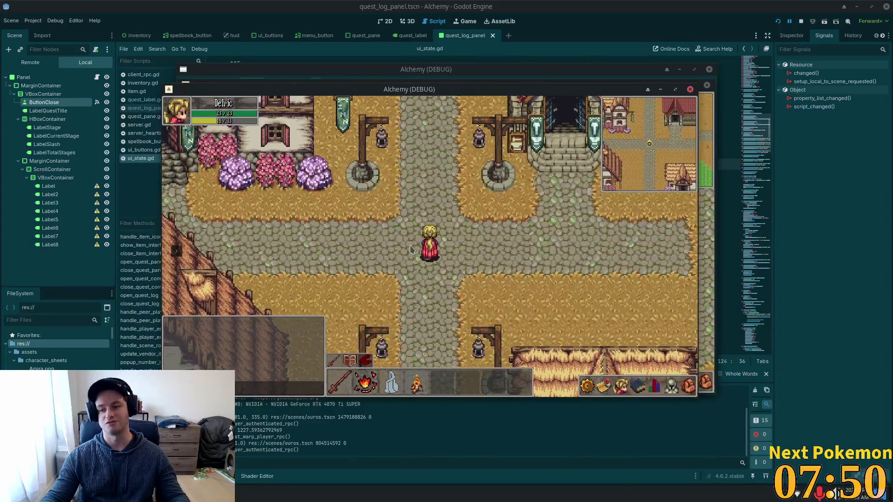
pyautogui.press('Left')
pyautogui.press('Left')
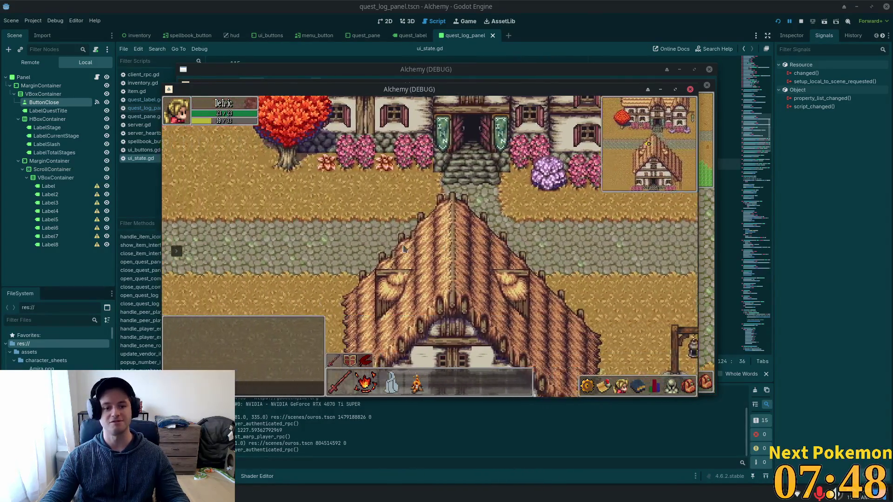
pyautogui.press('Right')
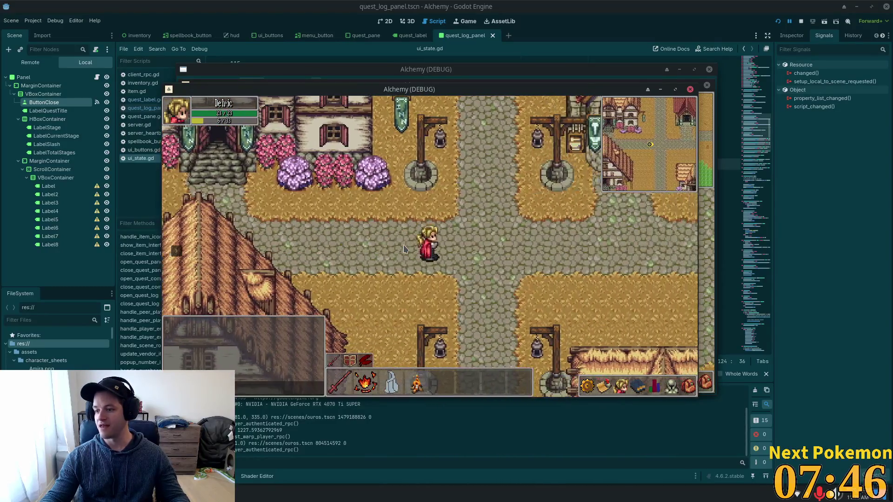
pyautogui.press('Down')
pyautogui.press('Down')
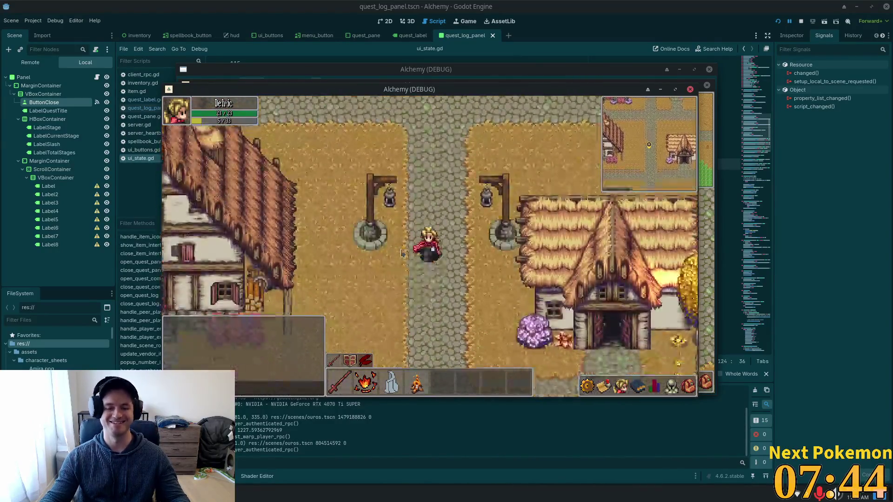
pyautogui.press('Left')
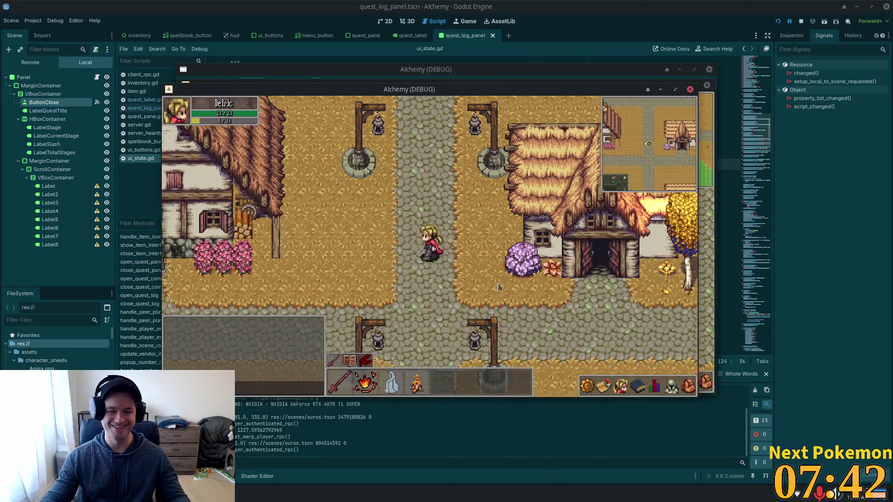
pyautogui.press('Up')
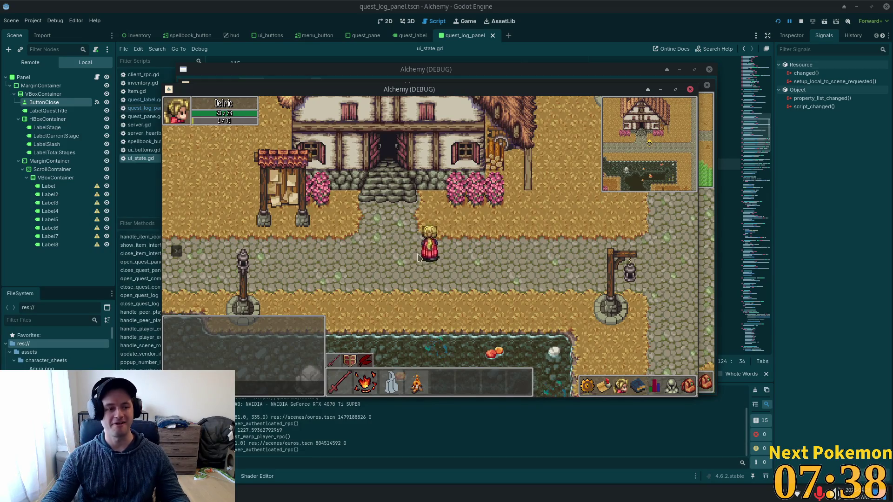
pyautogui.press('Right')
pyautogui.press('Down')
# Step: View Test Quest Name's Stage 4/8 details from the Quests list, close them, and step north
pyautogui.click(605, 388)
pyautogui.click(592, 276)
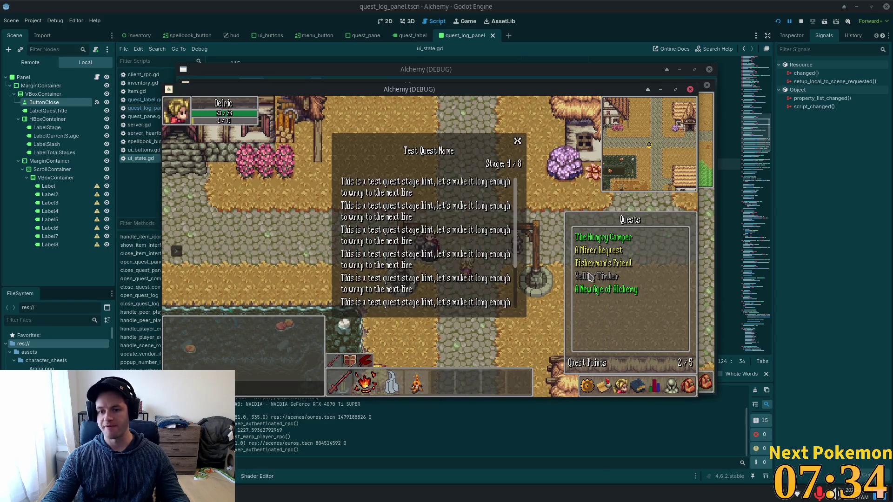
pyautogui.click(520, 143)
pyautogui.press('Up')
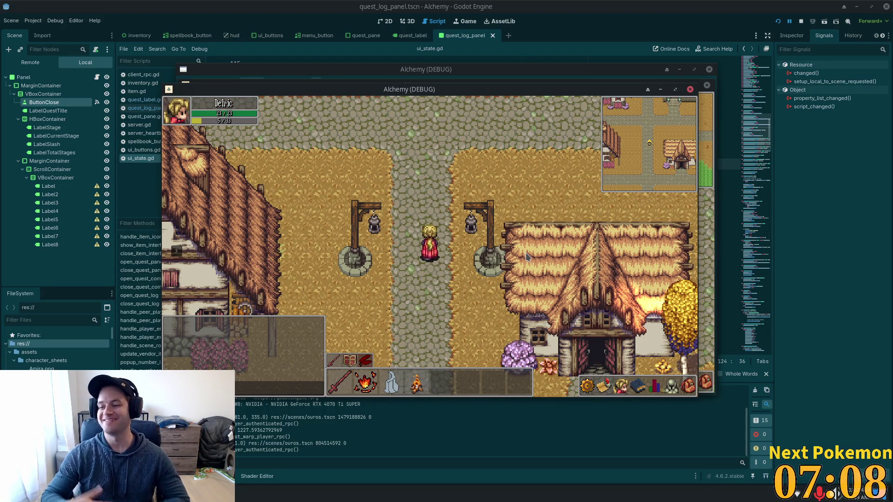
# Step: Walk the character west across the bridge and back east into town
pyautogui.press('w')
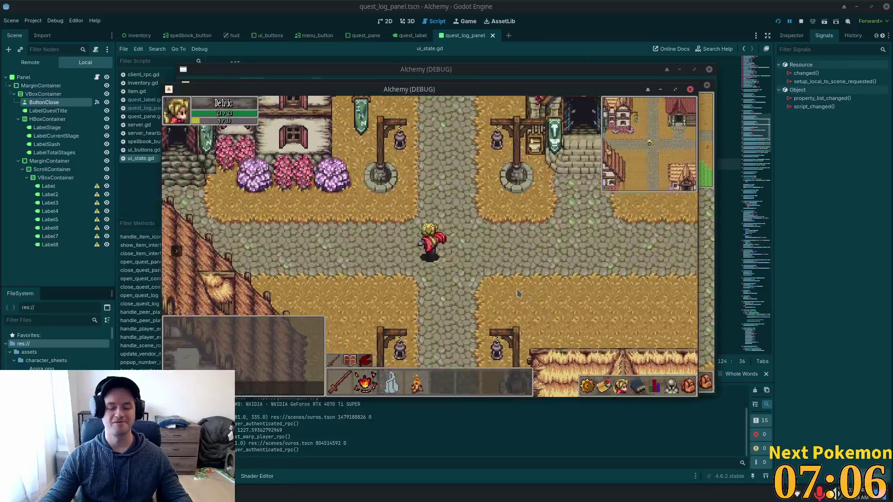
pyautogui.press('a')
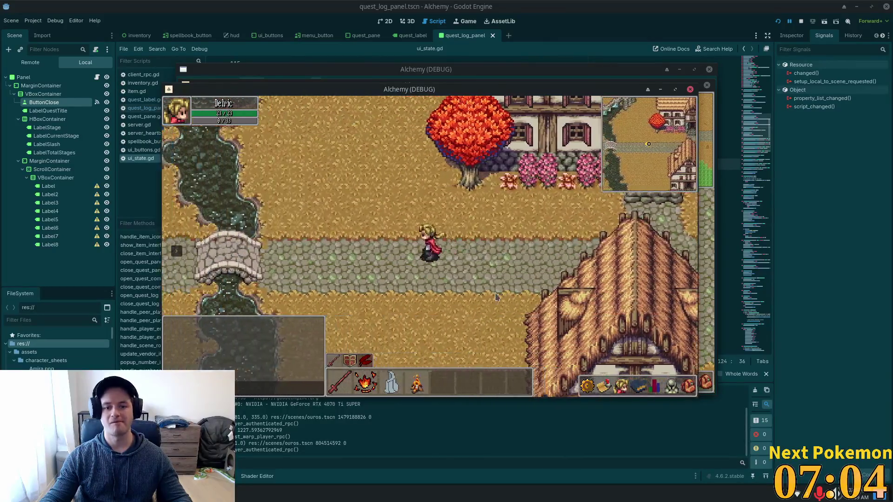
pyautogui.press('a')
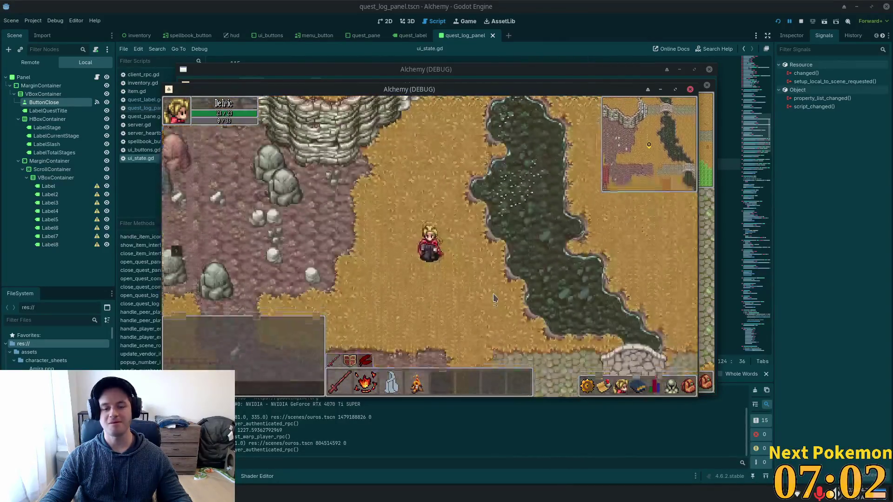
pyautogui.press('s')
pyautogui.press('d')
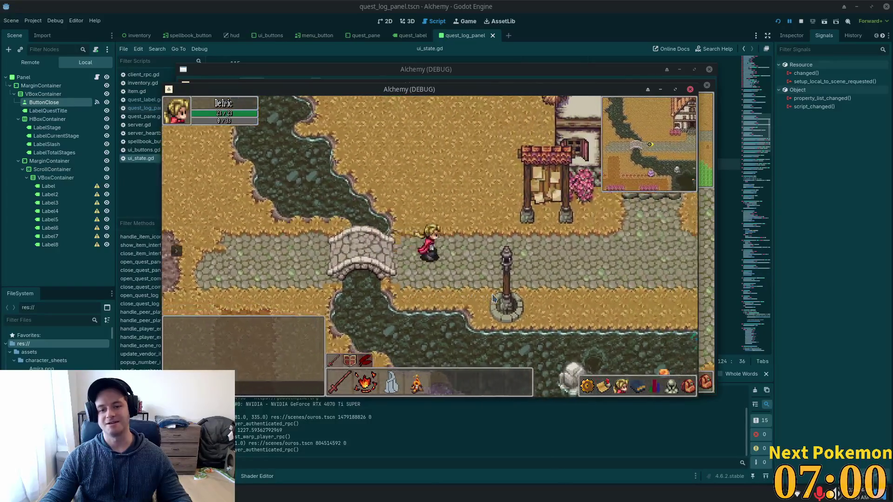
pyautogui.press('d')
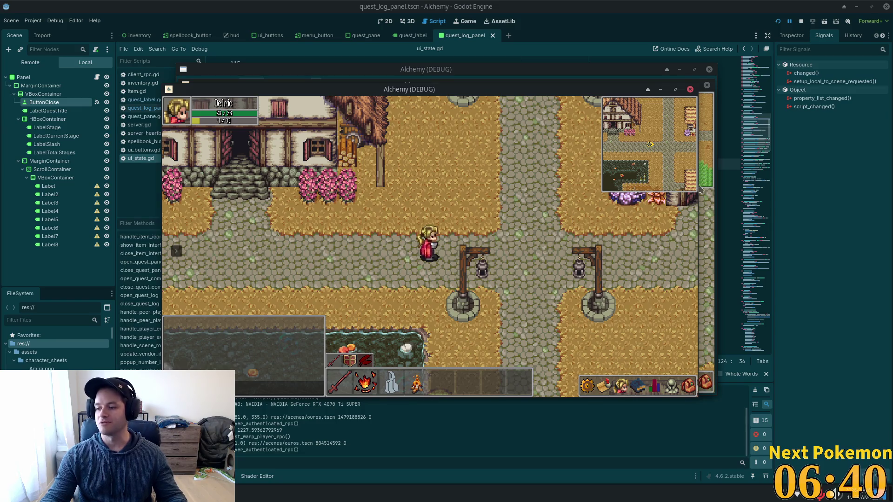
# Step: Walk the character around town, south toward the thatched house and back
pyautogui.press('d')
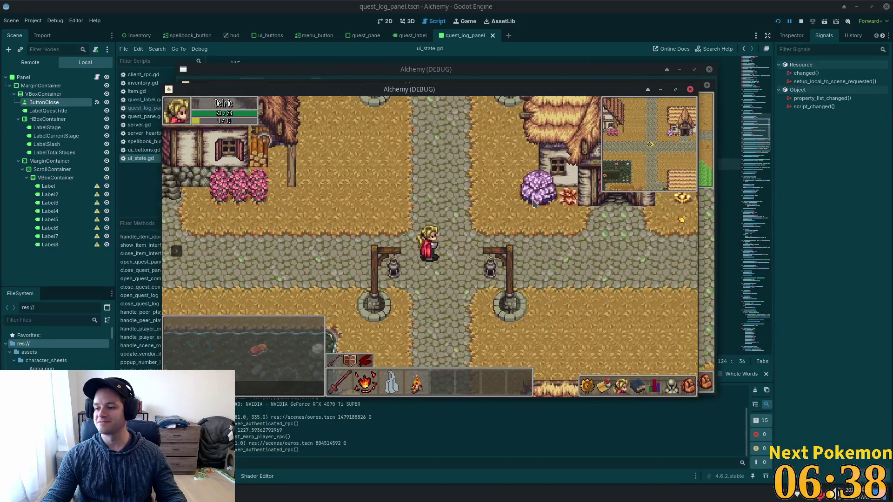
pyautogui.press('s')
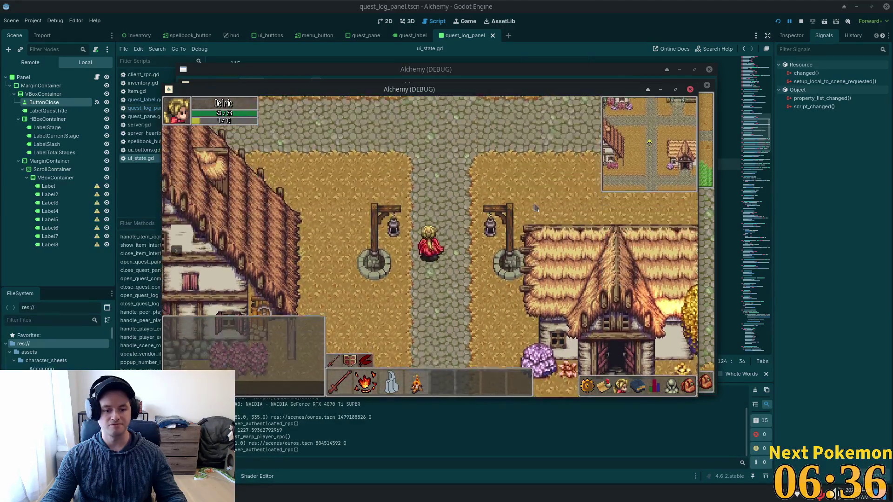
pyautogui.press('a')
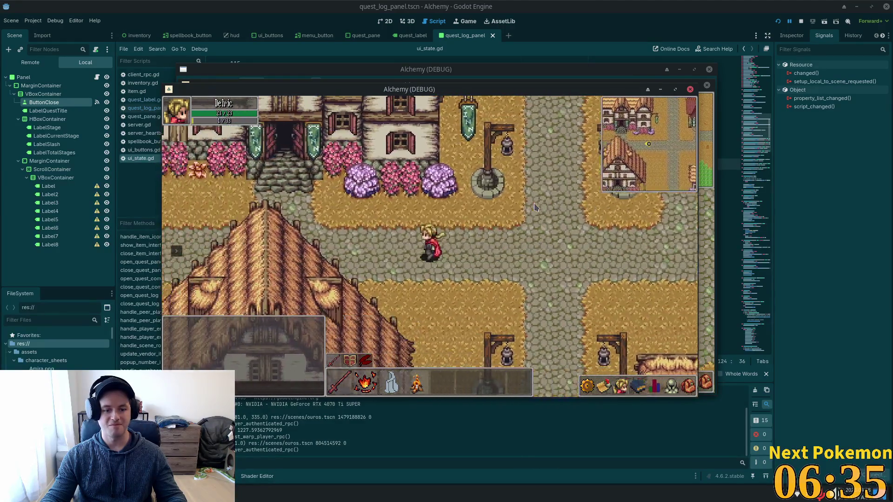
pyautogui.press('a')
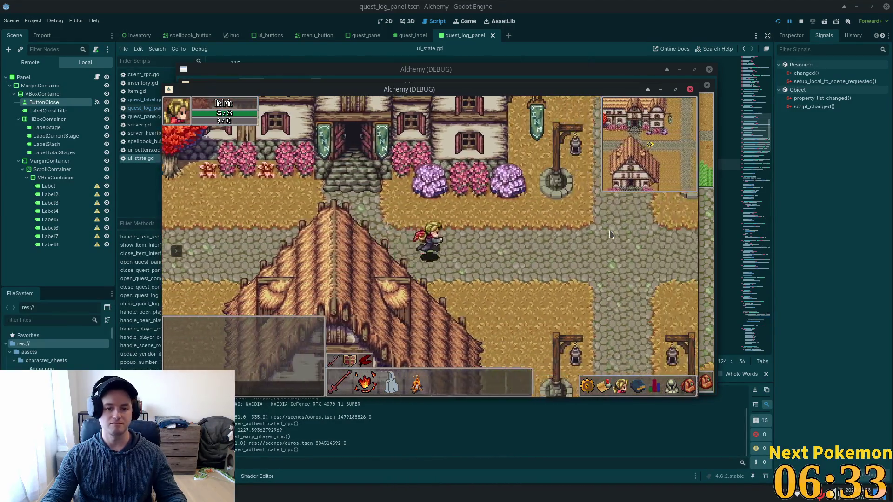
pyautogui.press('d')
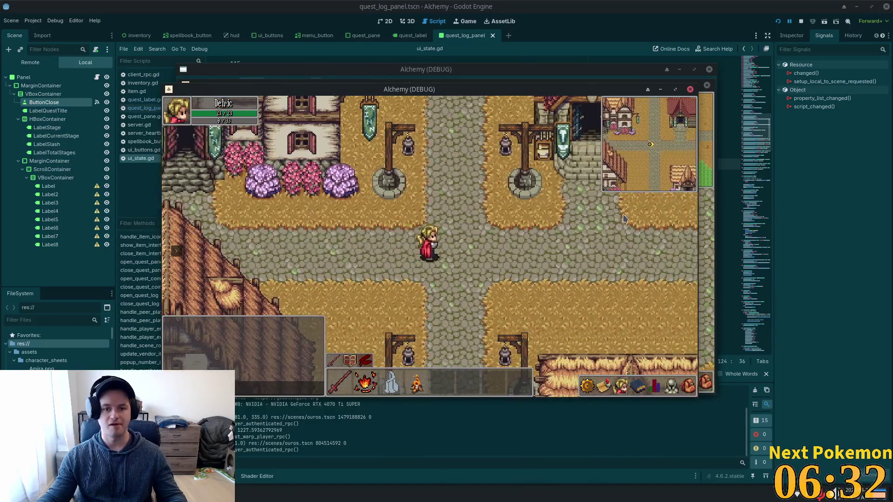
pyautogui.press('s')
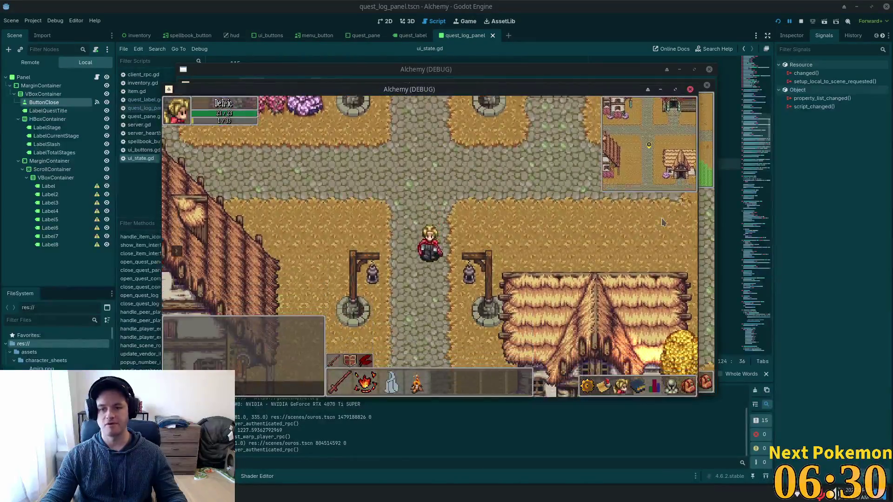
pyautogui.press('s')
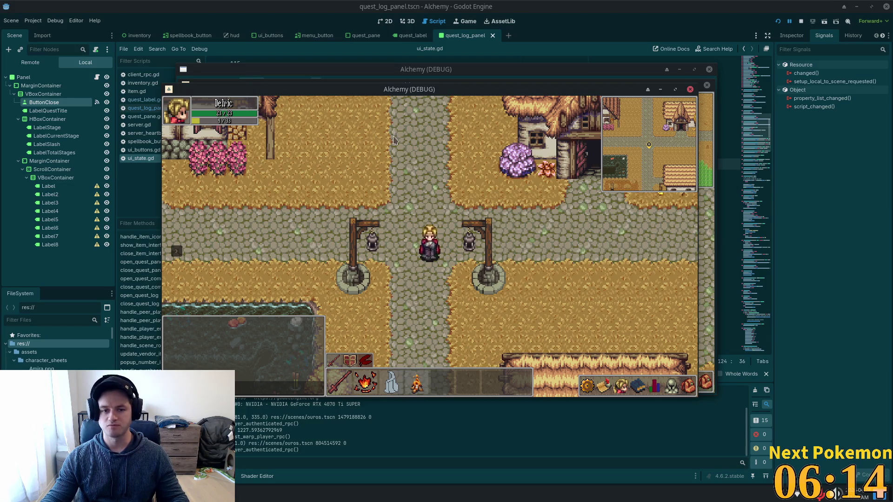
pyautogui.press('w')
pyautogui.press('w')
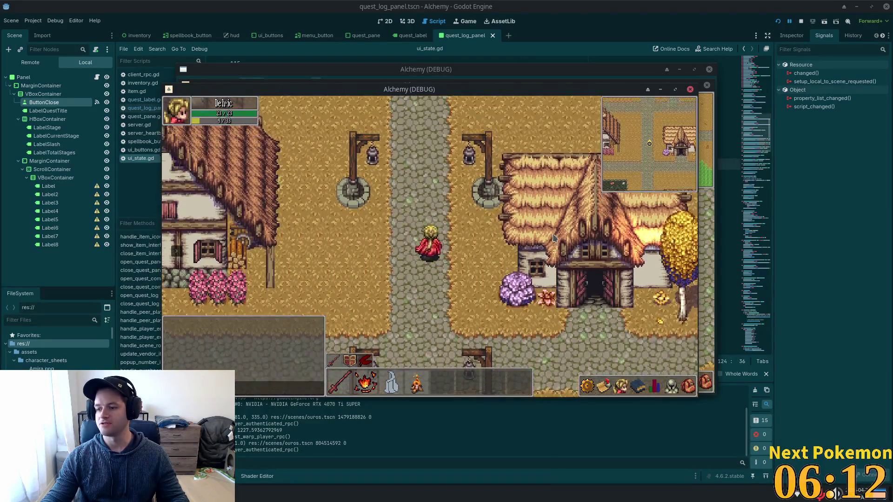
pyautogui.press('w')
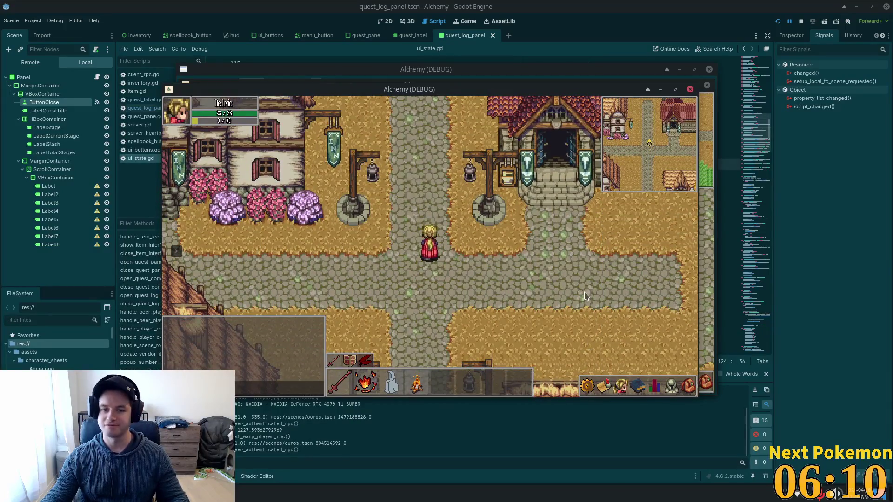
pyautogui.press('s')
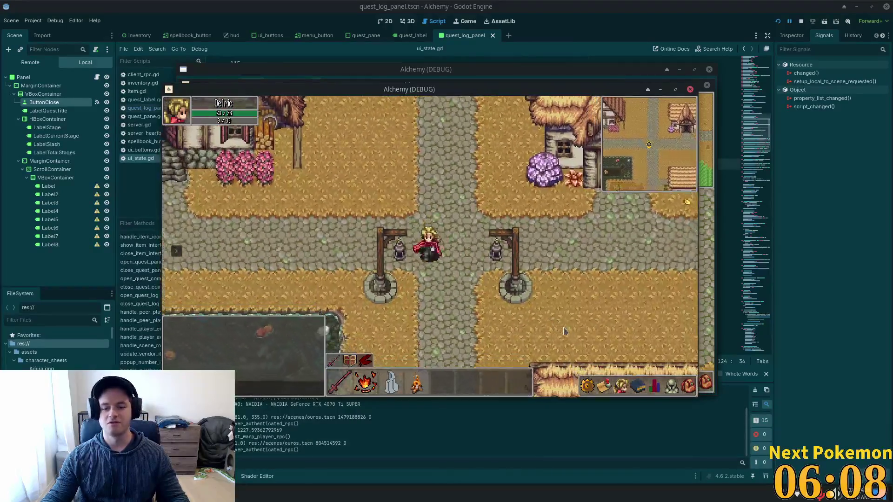
pyautogui.press('d')
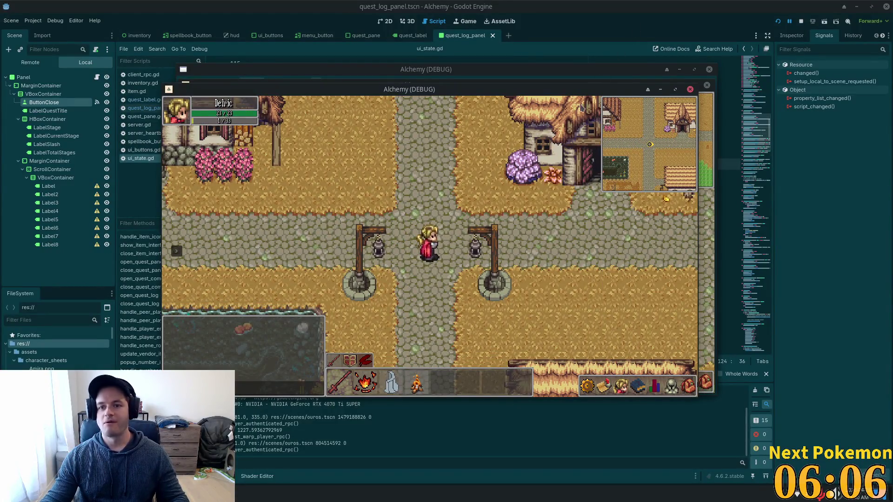
# Step: Show Test Quest Name's detail panel from the Quests list, closing the list itself
pyautogui.click(603, 386)
pyautogui.click(597, 278)
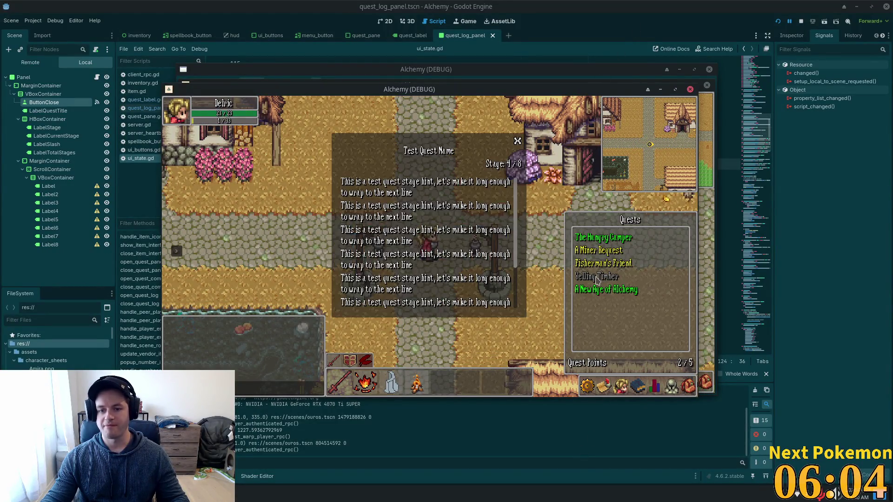
pyautogui.click(497, 225)
pyautogui.scroll(-4, 497, 225)
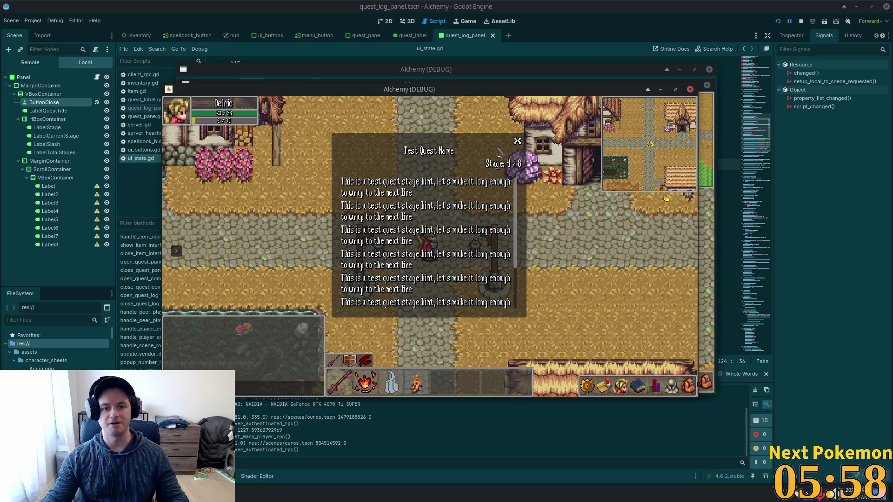
# Step: Return to the Godot editor, select the first Label node, then switch to quest_log_panel.gd
pyautogui.click(365, 49)
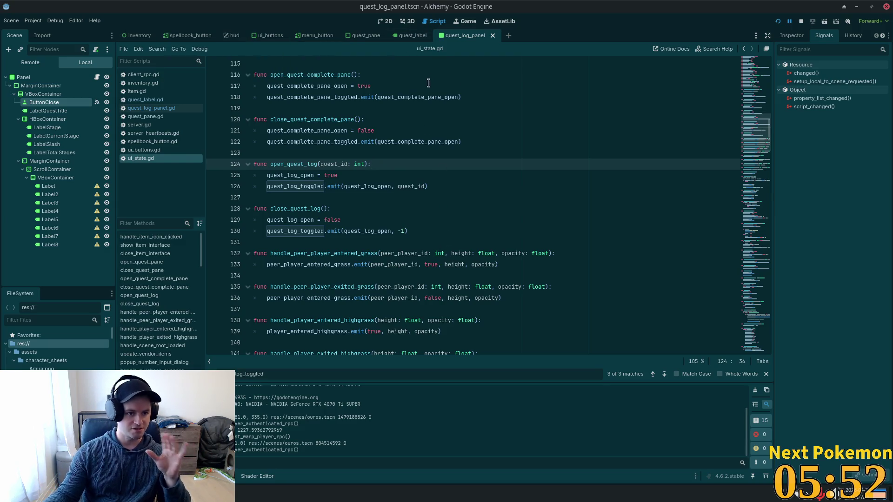
pyautogui.click(58, 187)
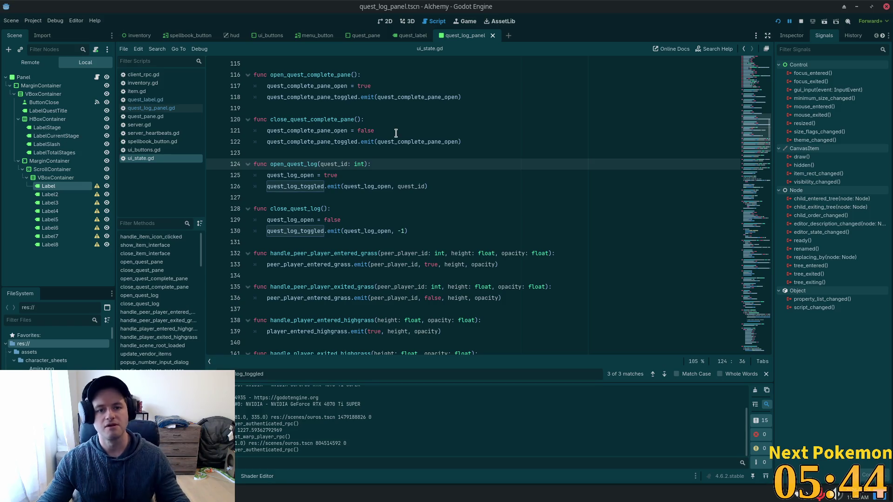
pyautogui.scroll(-2, 500, 206)
pyautogui.hotkey('alt', 'Tab')
# Step: Add an 'if open:' block after 'visible = open' filling the labels from QuestManager.quests[quest_id]
pyautogui.click(263, 121)
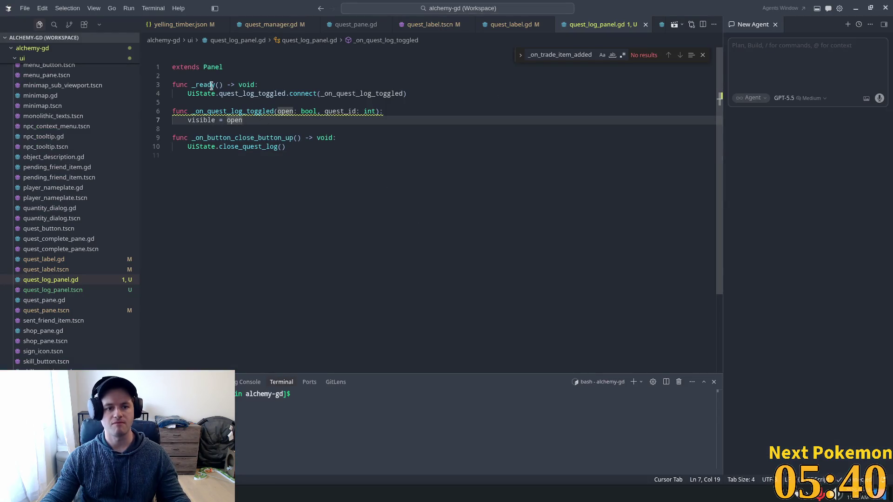
pyautogui.click(279, 111)
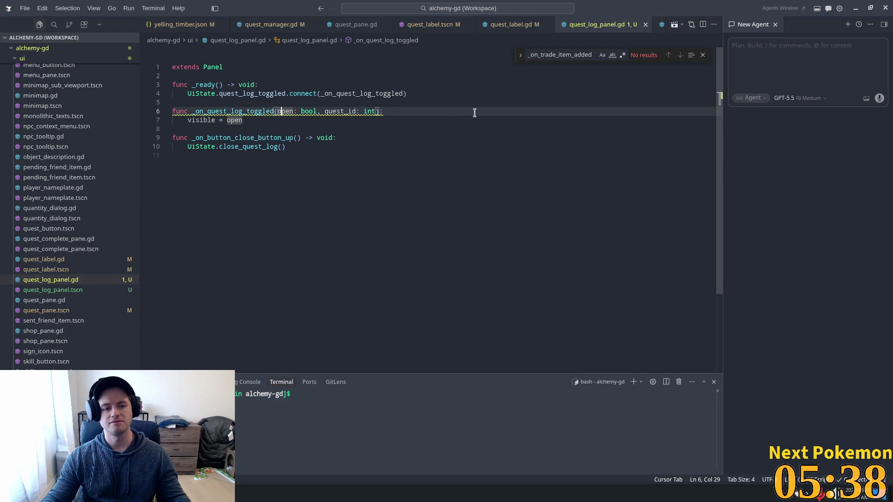
pyautogui.press('Down')
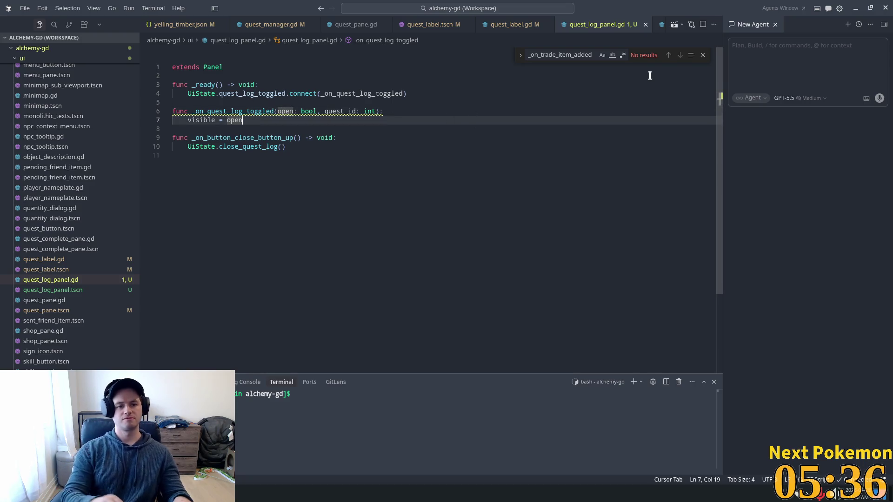
pyautogui.press('Return')
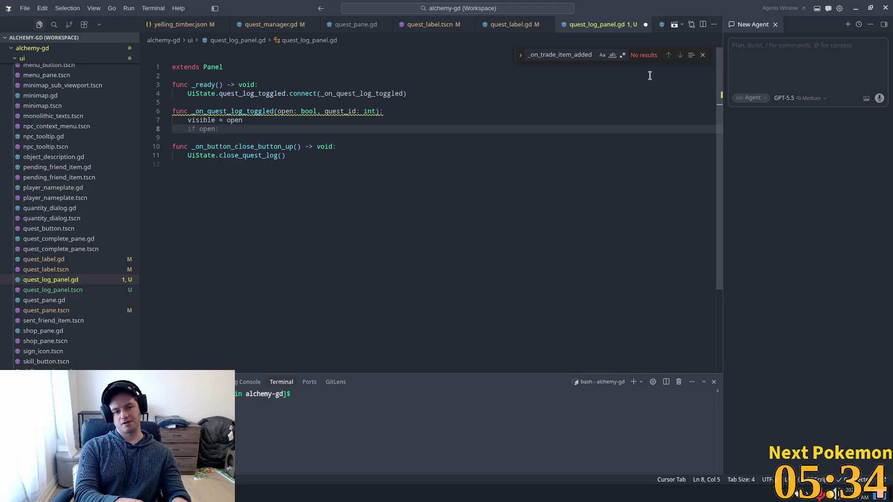
pyautogui.press('Return')
pyautogui.press('Tab')
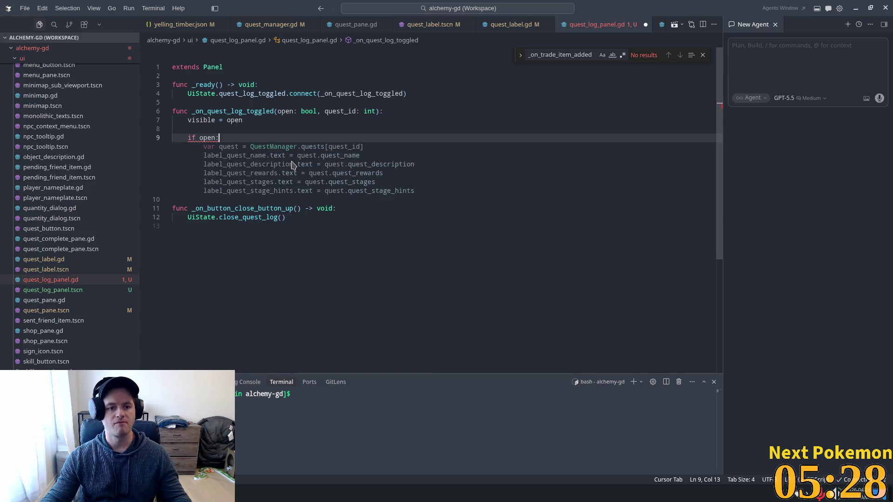
pyautogui.press('Tab')
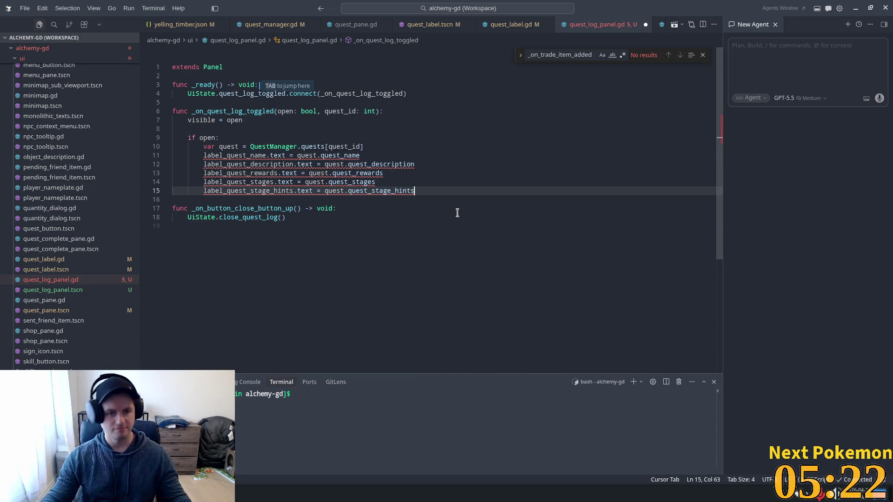
# Step: Check the label_quest_name usage, dismiss the suggested label declarations, and return to Godot
pyautogui.doubleClick(251, 155)
pyautogui.press('Tab')
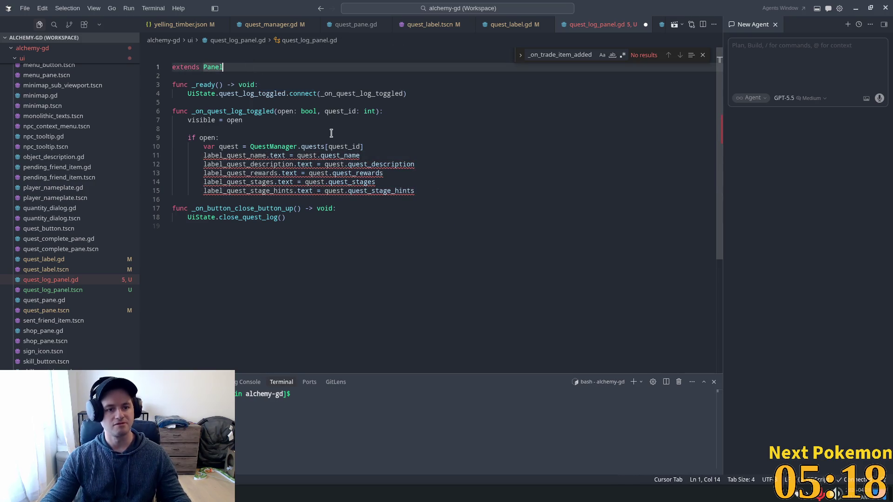
pyautogui.press('super')
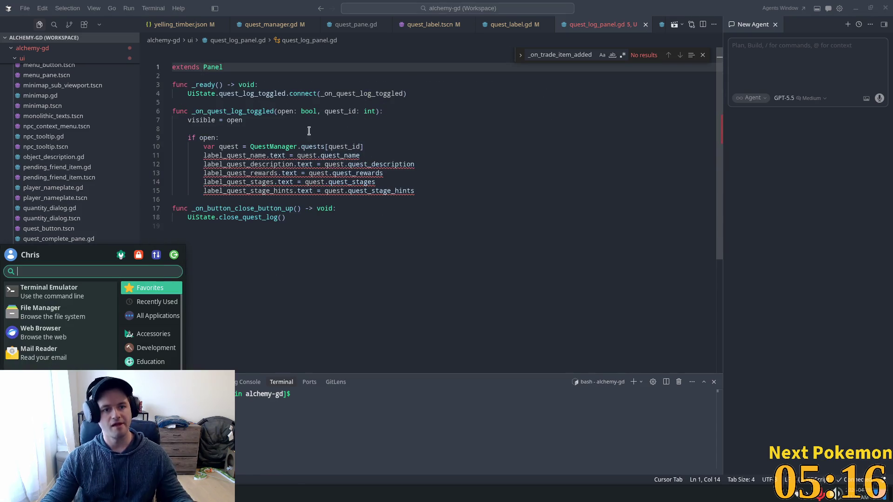
pyautogui.hotkey('alt', 'Tab')
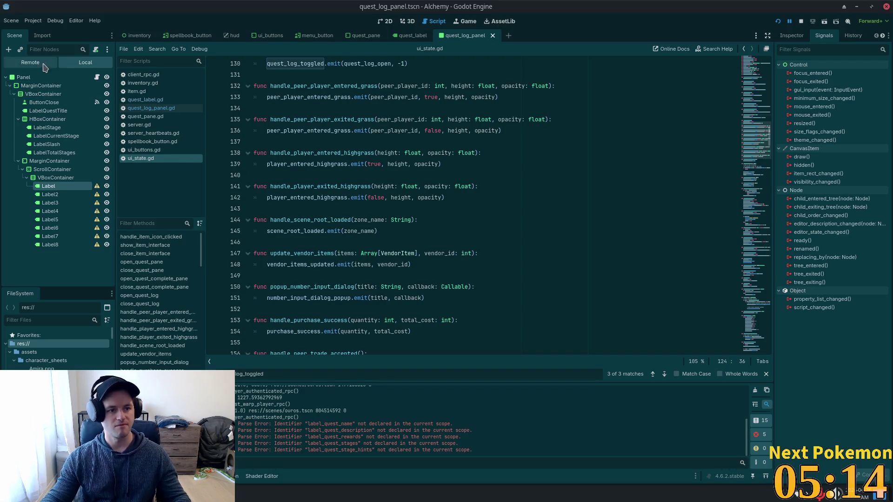
# Step: Open quest_log_panel.gd from the quest log panel scene in the Script editor
pyautogui.click(43, 94)
pyautogui.scroll(2, 413, 135)
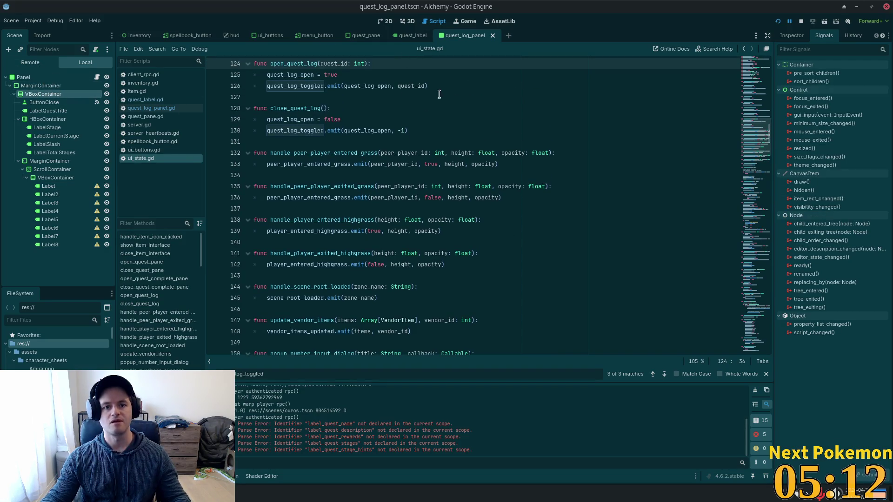
pyautogui.click(384, 21)
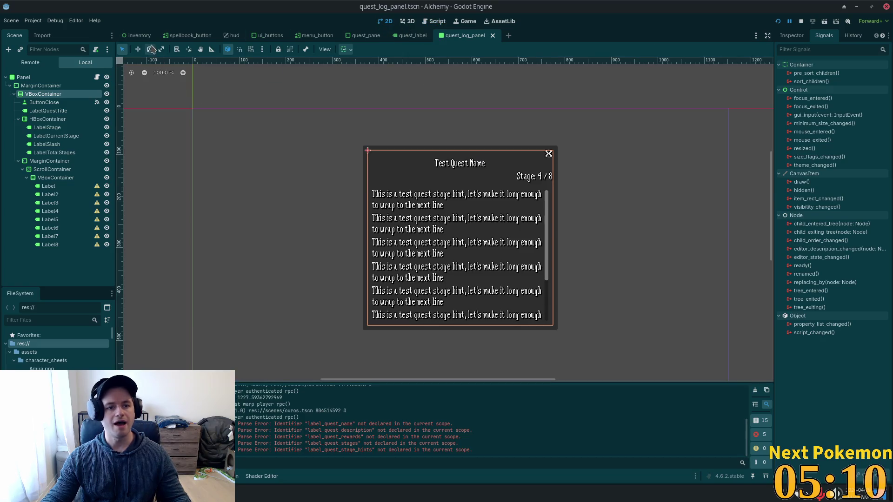
pyautogui.click(97, 76)
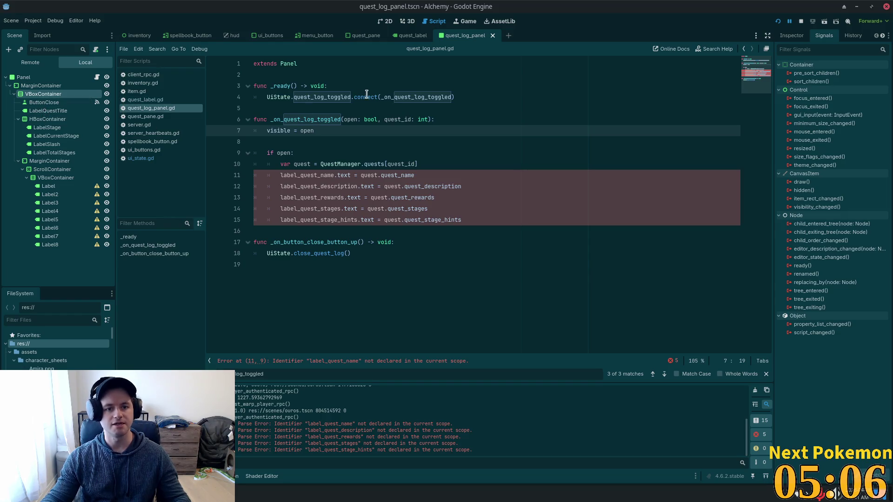
pyautogui.click(317, 74)
pyautogui.moveTo(26, 108); pyautogui.dragTo(312, 75)
pyautogui.click(334, 66)
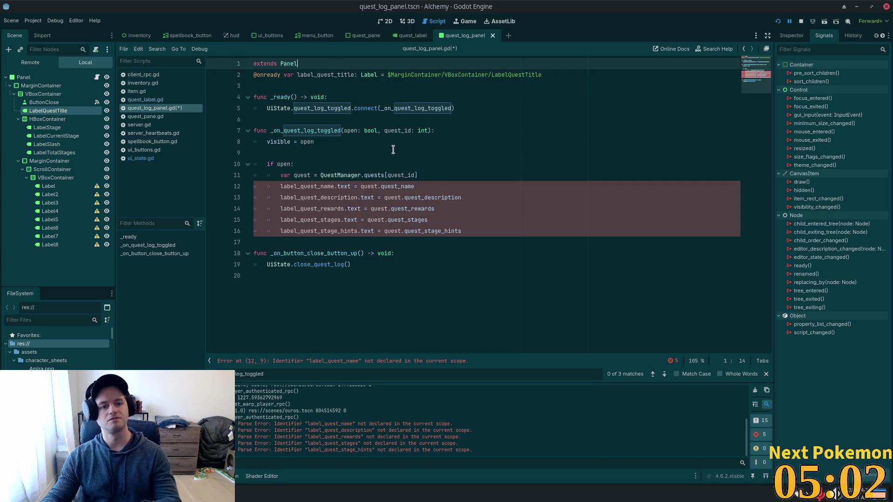
pyautogui.press('Return')
pyautogui.click(282, 98)
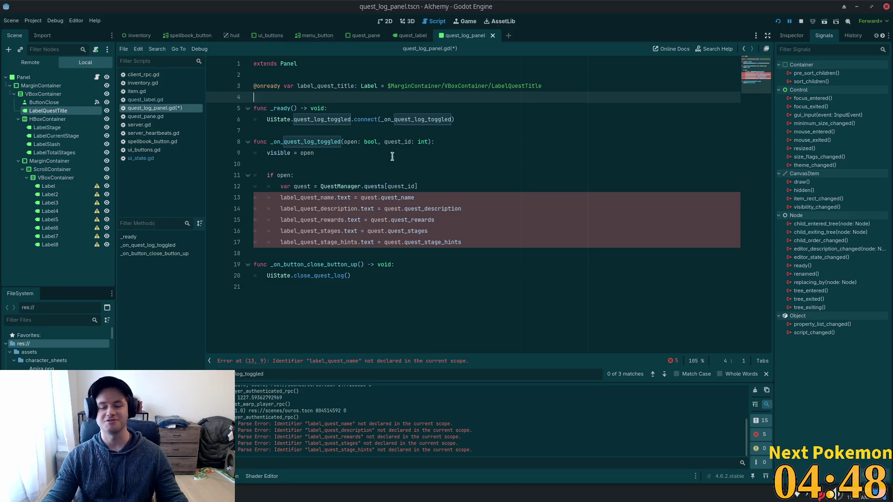
pyautogui.click(280, 86)
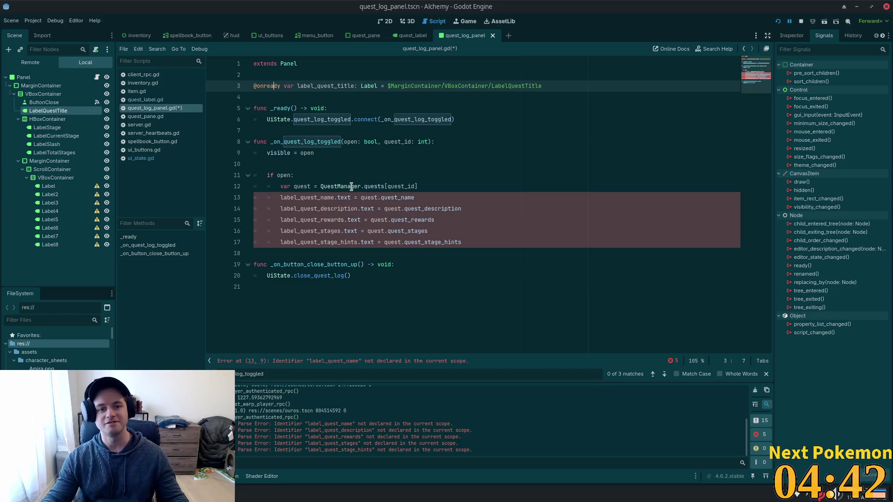
pyautogui.click(267, 97)
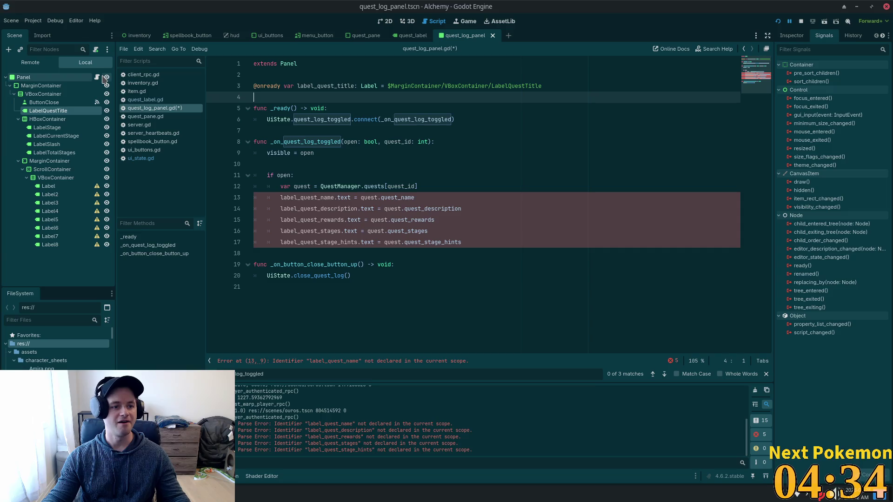
pyautogui.click(486, 87)
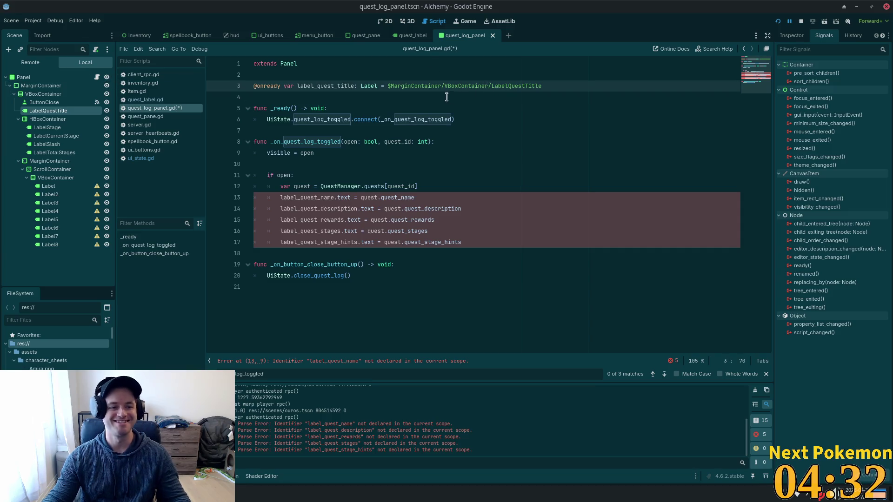
pyautogui.press('Down')
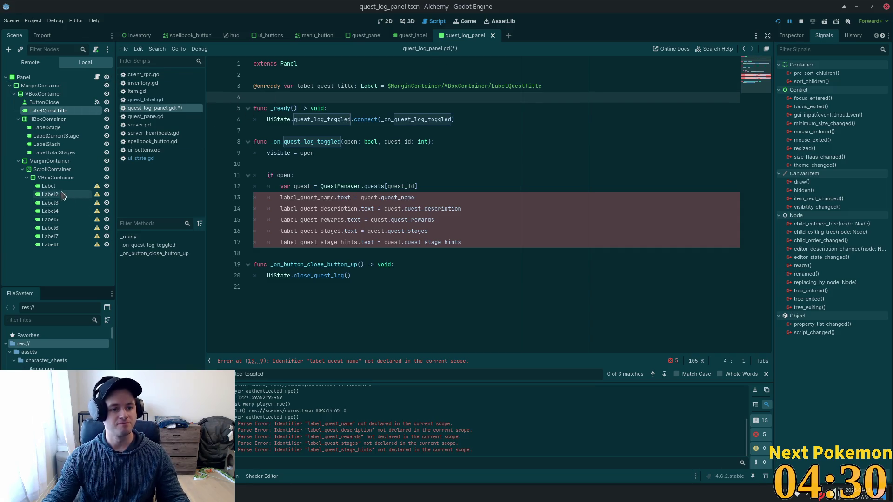
pyautogui.moveTo(56, 177); pyautogui.dragTo(339, 96)
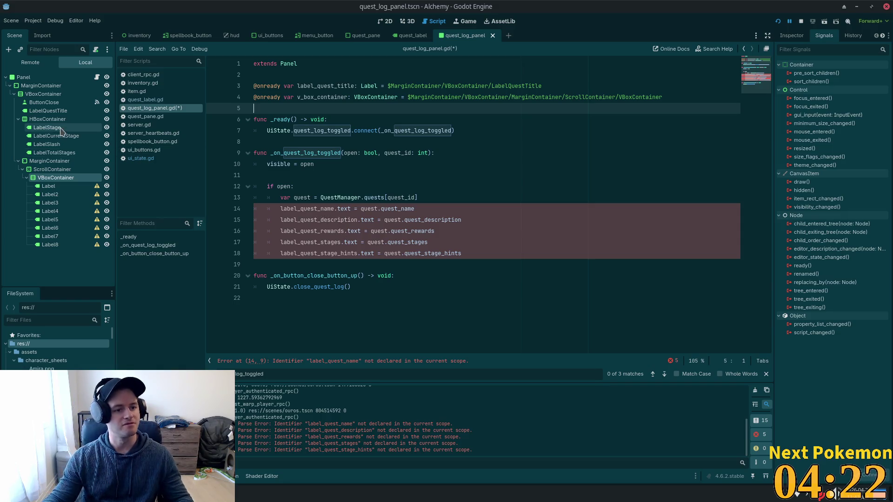
pyautogui.moveTo(76, 141)
pyautogui.mouseDown()
pyautogui.moveTo(326, 98)
pyautogui.moveTo(328, 110)
pyautogui.mouseUp()
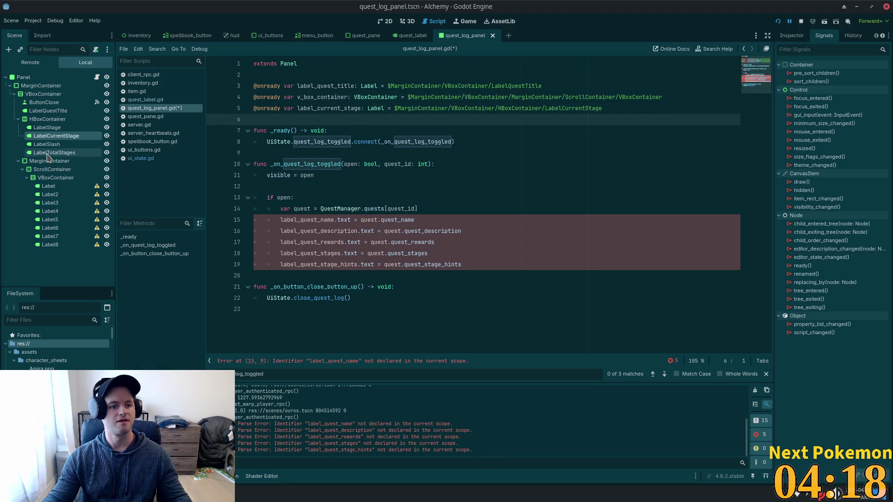
pyautogui.moveTo(46, 158); pyautogui.dragTo(294, 124)
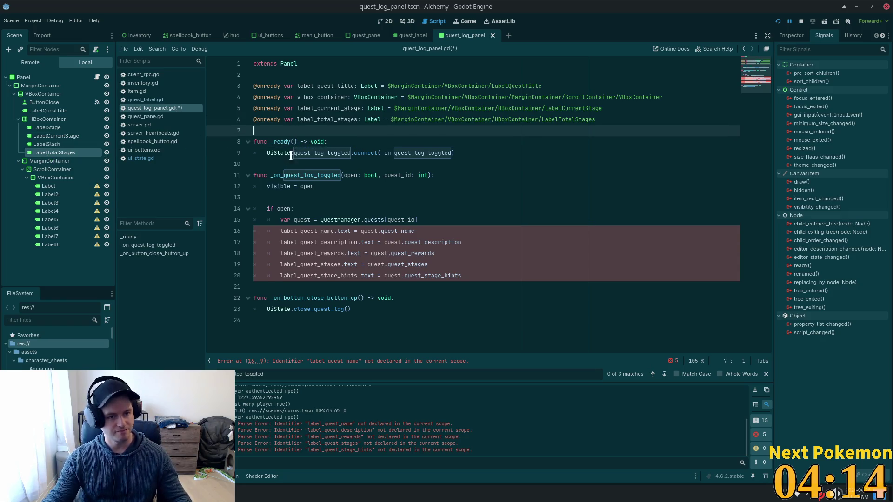